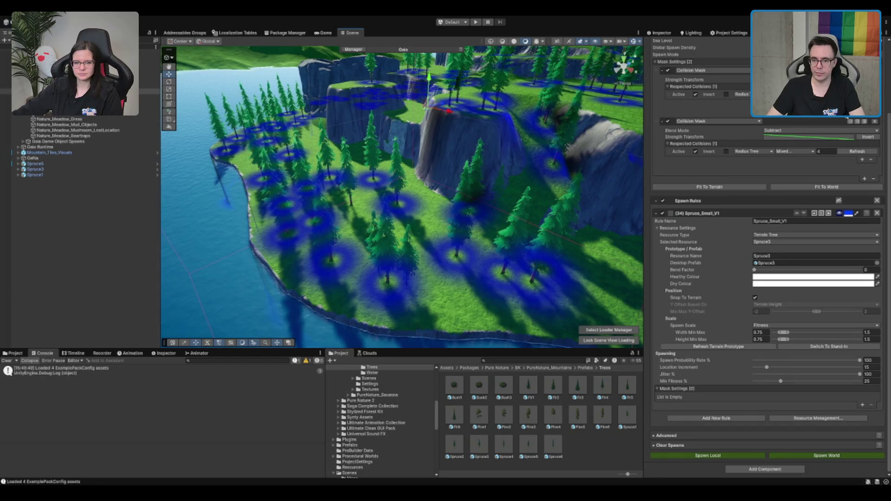
Set the small spruce rule's Respected Collisions to 5
click(827, 151)
text(5)
key(Return)
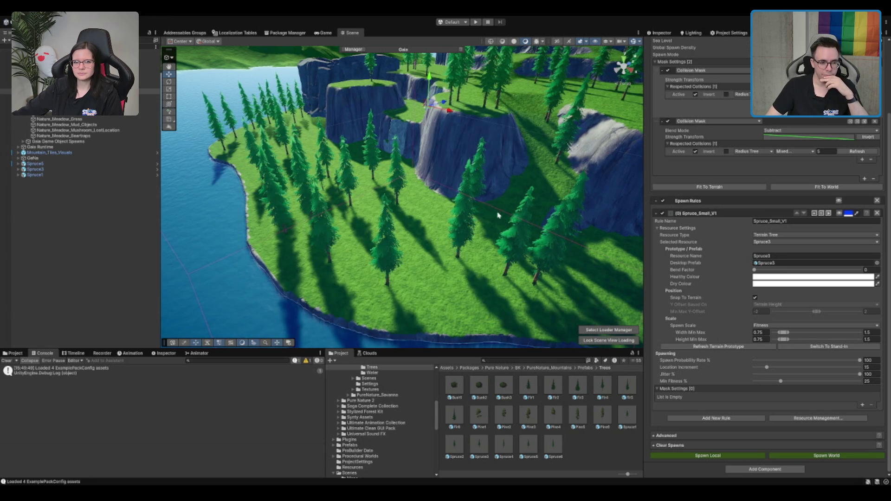
mouse_move(489, 220)
mouse_down()
mouse_move(222, 243)
mouse_move(447, 147)
mouse_move(424, 196)
mouse_move(574, 235)
mouse_up()
mouse_move(516, 237)
mouse_down()
mouse_move(458, 223)
mouse_move(506, 231)
mouse_move(485, 195)
mouse_move(423, 190)
mouse_move(330, 260)
mouse_move(264, 245)
mouse_up()
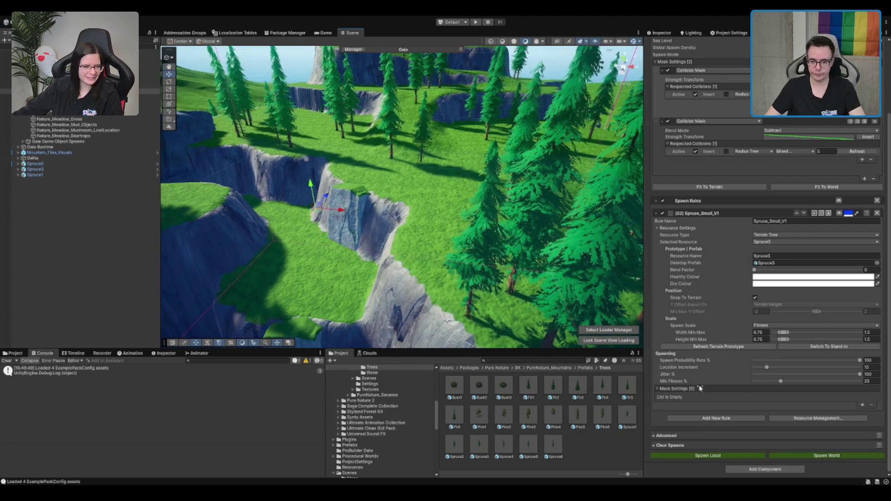
Set the width and height scale maximums to 1 and respawn the small spruces across the world
click(866, 339)
text(1)
click(872, 333)
text(1)
click(846, 456)
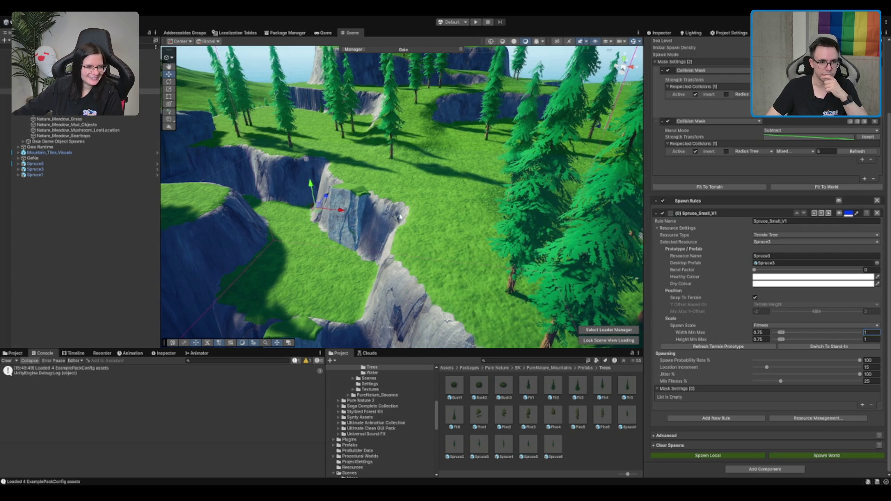
mouse_move(482, 264)
mouse_down()
mouse_move(376, 124)
mouse_move(464, 160)
mouse_up()
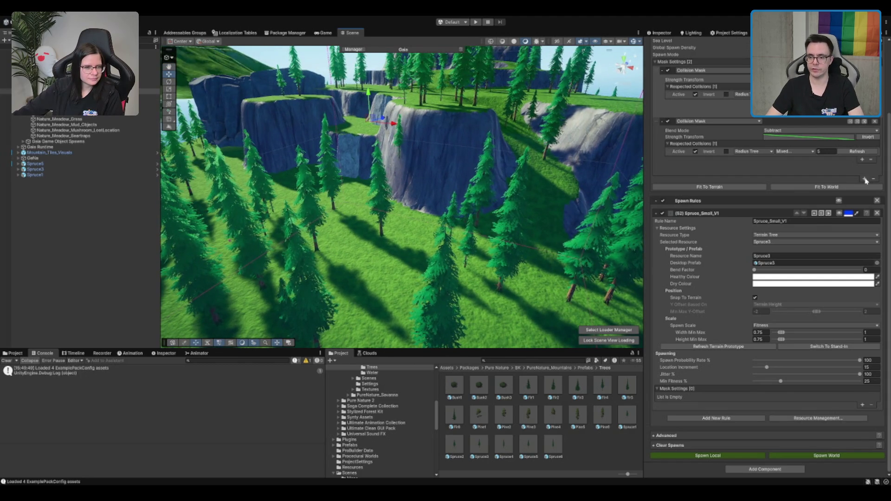
Add a third Terrain Texture mask that subtracts Stone Cover from the small spruce rule
click(864, 179)
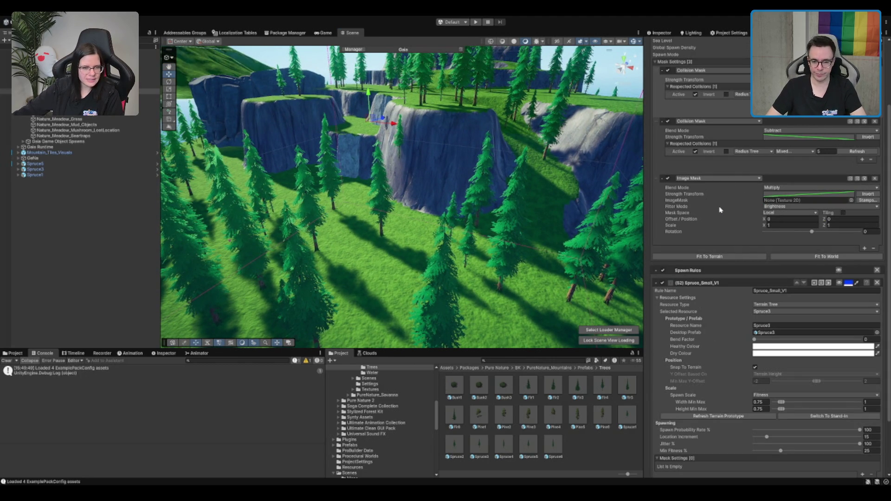
click(717, 270)
click(816, 200)
click(824, 198)
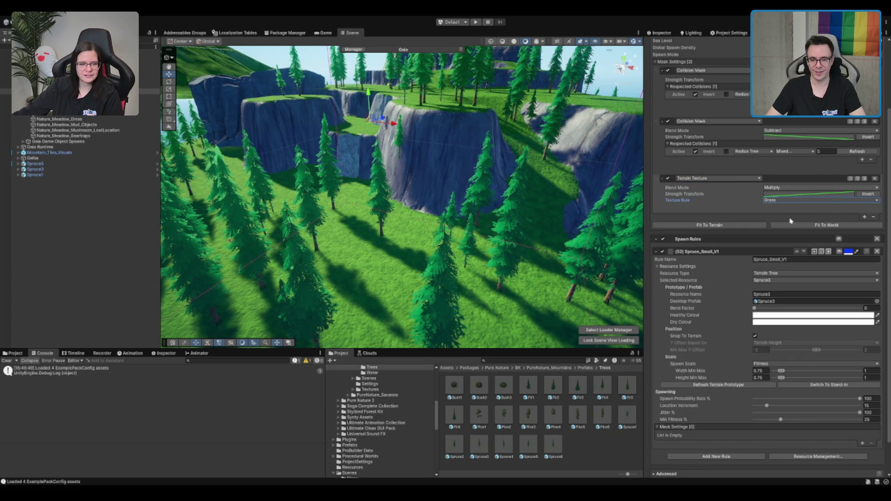
click(781, 230)
click(838, 251)
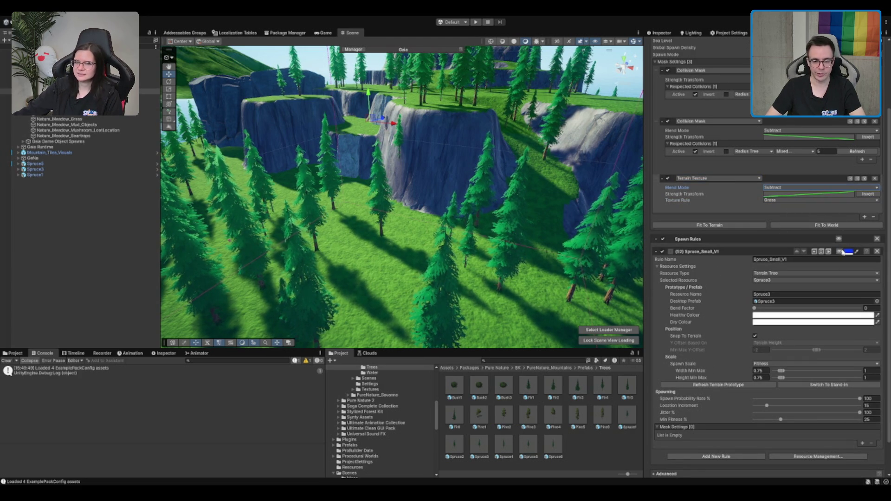
Select Biome_Mountain and spawn the whole mountain biome world
mouse_move(512, 189)
mouse_down()
mouse_move(378, 199)
mouse_move(394, 207)
mouse_up()
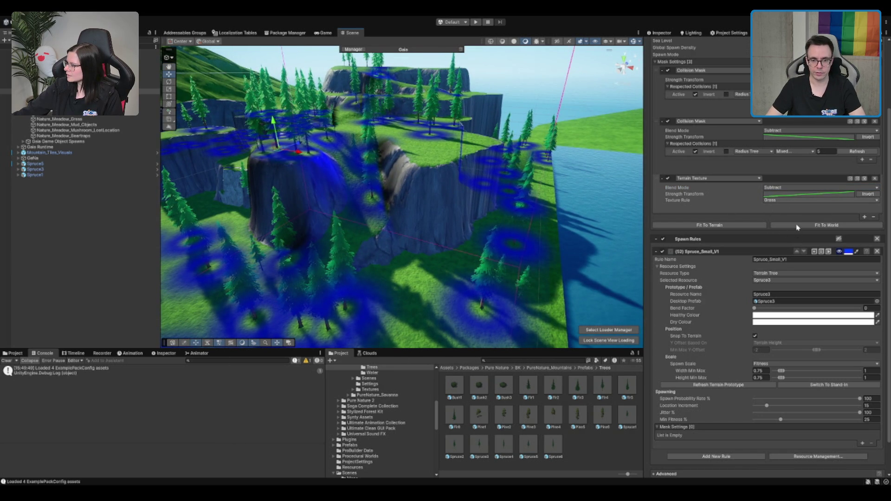
drag(496, 219, 454, 207)
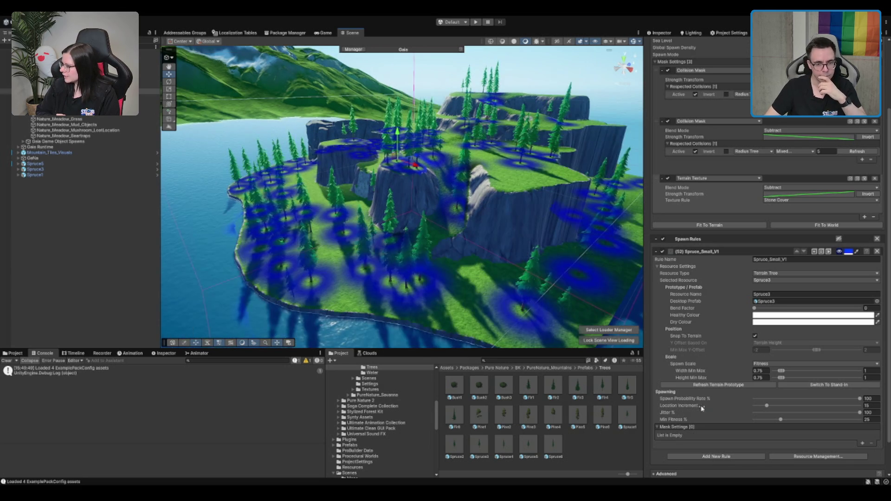
click(69, 75)
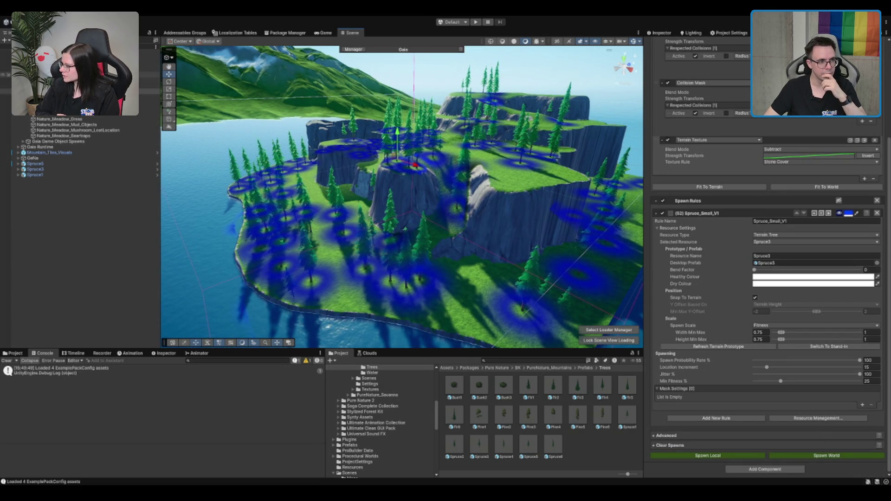
click(846, 264)
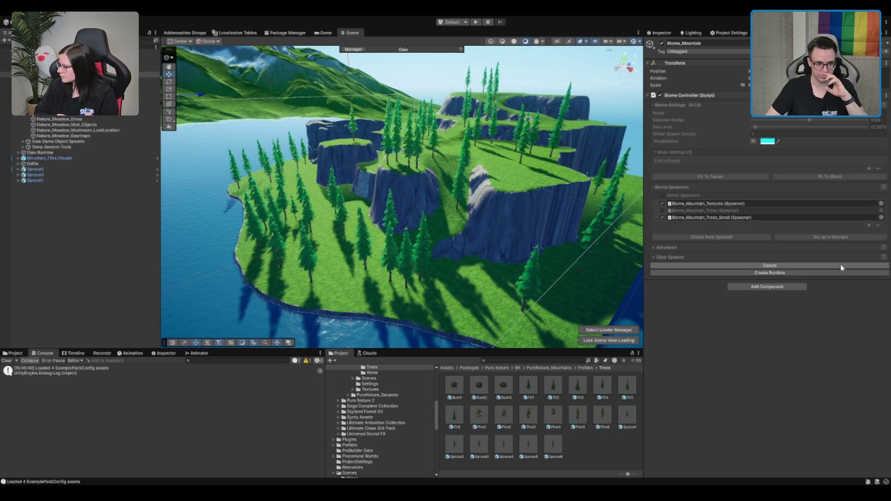
Enable the Biome_Mountain_Trees spawner and delete the leftover Spruce5, Spruce3 and Spruce1 objects
click(662, 210)
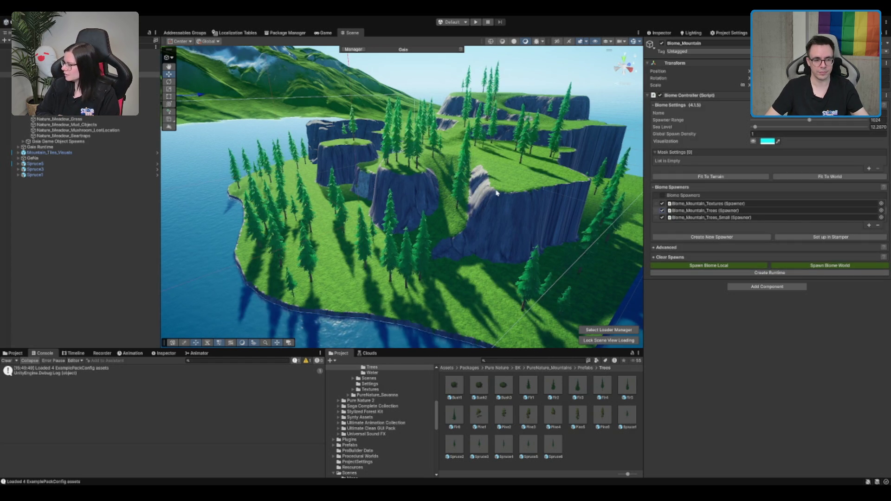
mouse_move(448, 158)
mouse_down()
mouse_move(565, 182)
mouse_move(485, 234)
mouse_move(502, 179)
mouse_move(481, 196)
mouse_move(408, 199)
mouse_move(461, 181)
mouse_move(457, 213)
mouse_move(487, 194)
mouse_move(511, 193)
mouse_move(402, 209)
mouse_move(549, 209)
mouse_move(402, 193)
mouse_move(408, 204)
mouse_move(390, 234)
mouse_up()
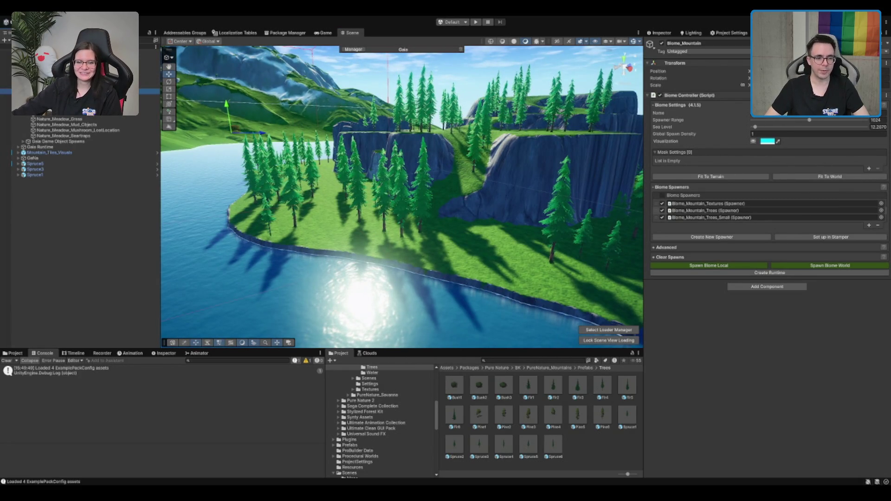
click(48, 174)
key(Delete)
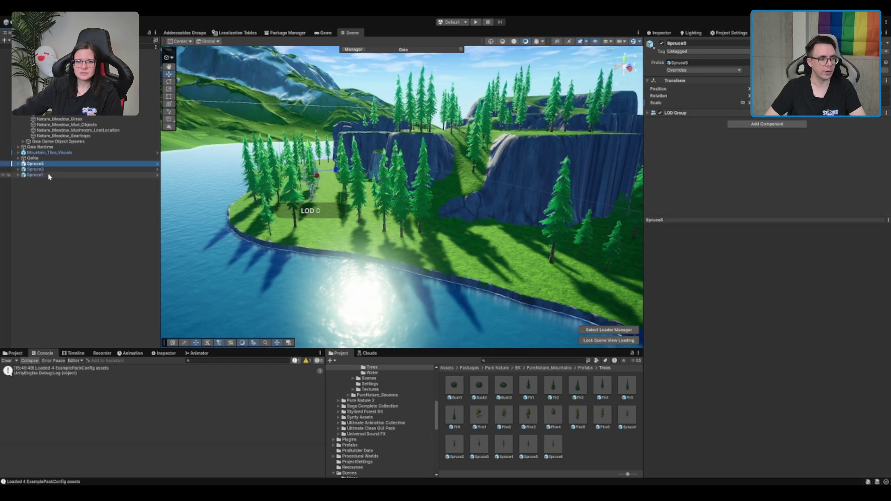
Fly over the respawned island and select the Terrain
drag(307, 253, 353, 251)
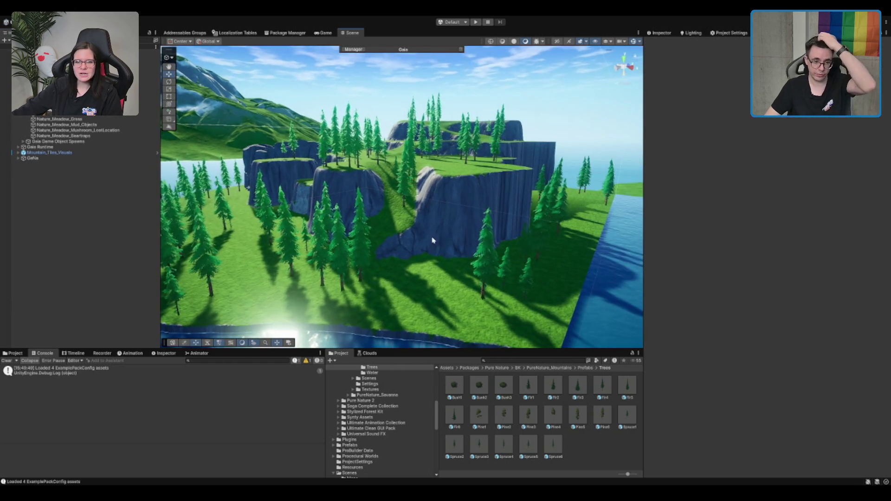
mouse_move(435, 235)
mouse_down()
mouse_move(415, 219)
mouse_move(371, 271)
mouse_up()
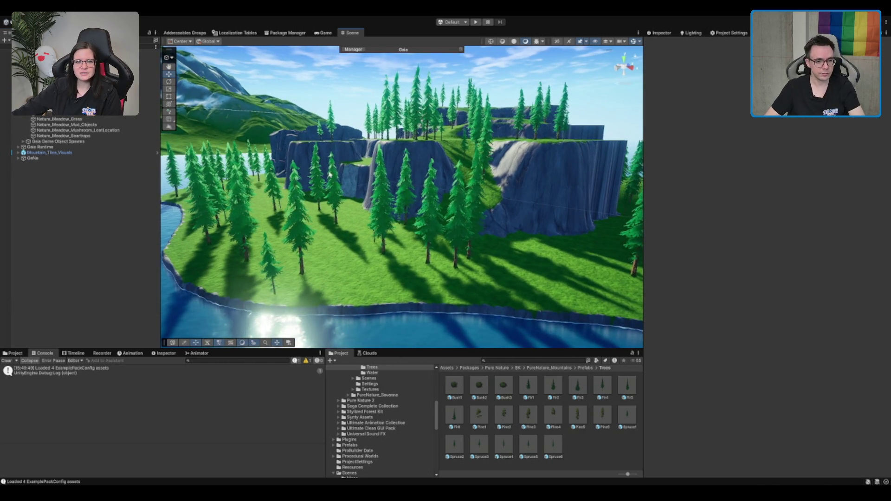
click(371, 270)
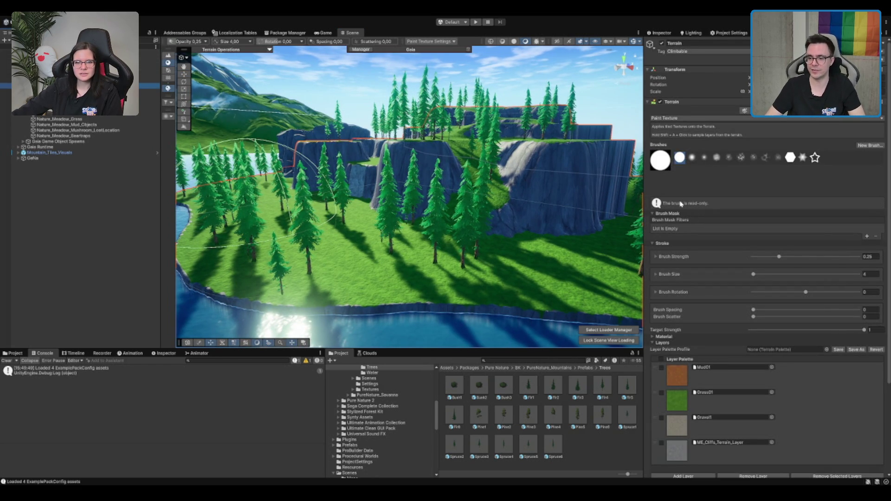
Set Location Increment to 35 on the big spruce rules and 20 on Spruce_Small_V1, then select Biome_Mountain
key(ctrl+z)
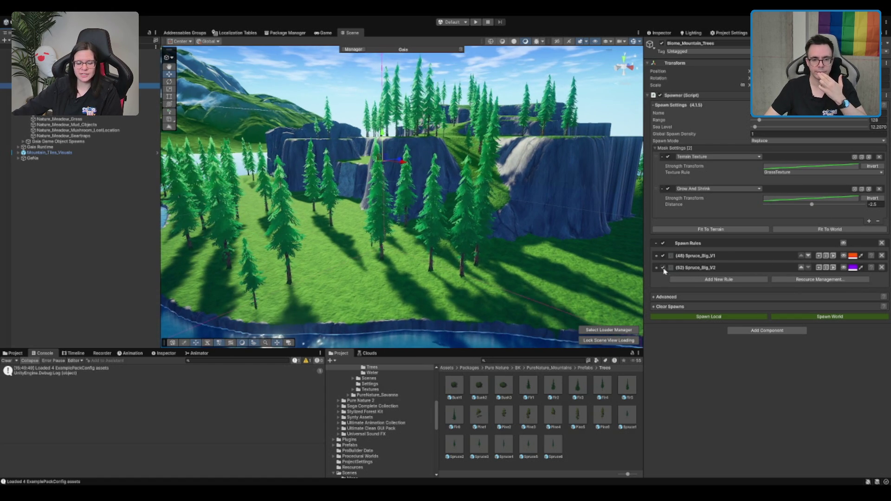
click(656, 268)
scroll(867, 178, down, 5)
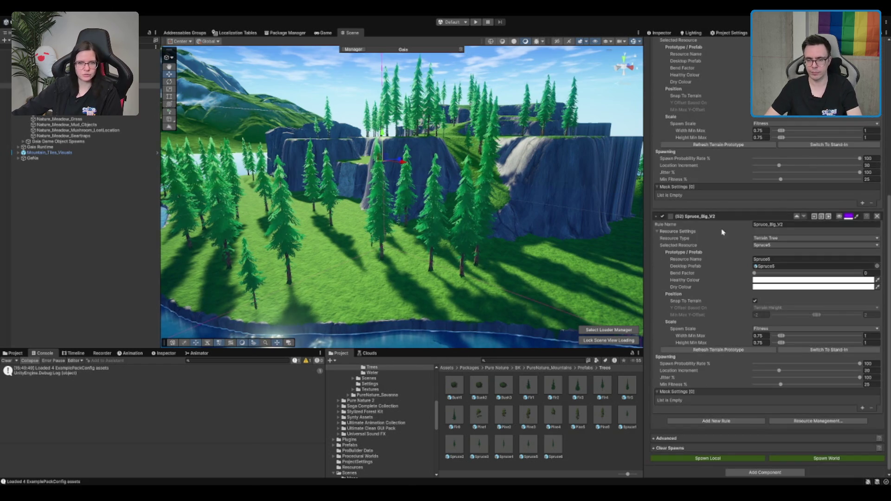
click(867, 166)
text(35)
click(872, 371)
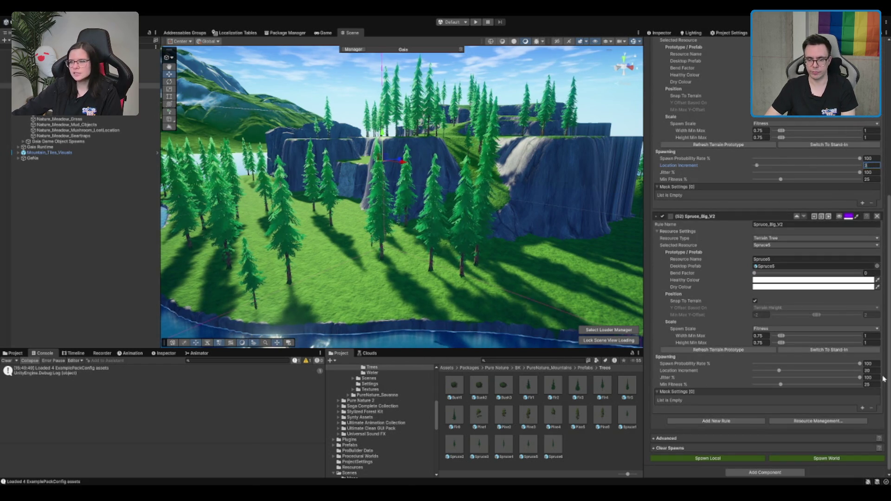
text(35)
key(Return)
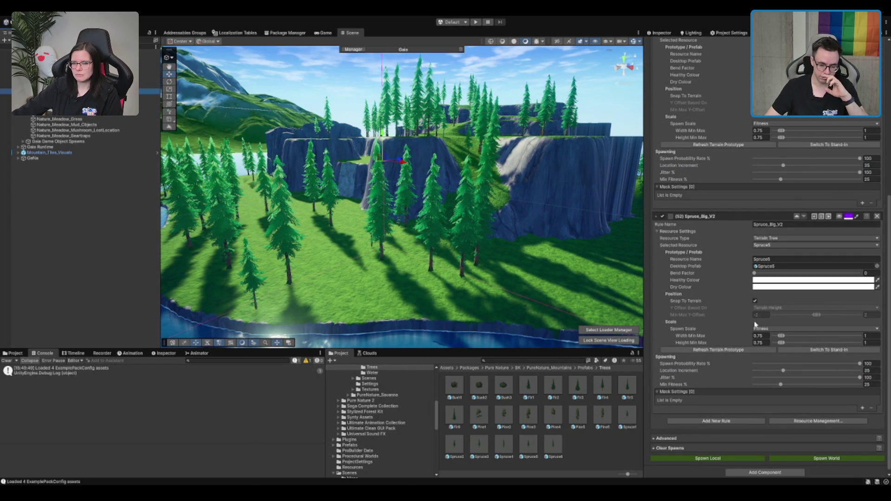
text(20)
click(148, 75)
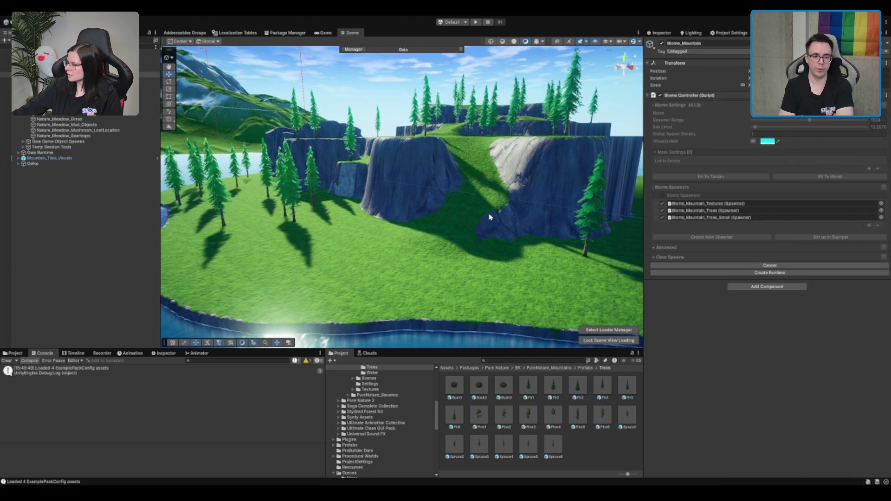
mouse_move(489, 217)
mouse_down()
mouse_move(144, 194)
mouse_move(298, 146)
mouse_up()
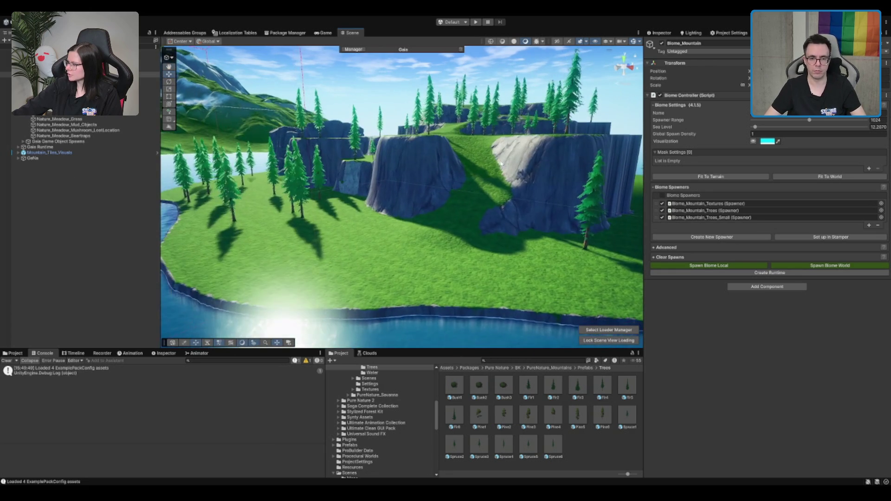
key(f)
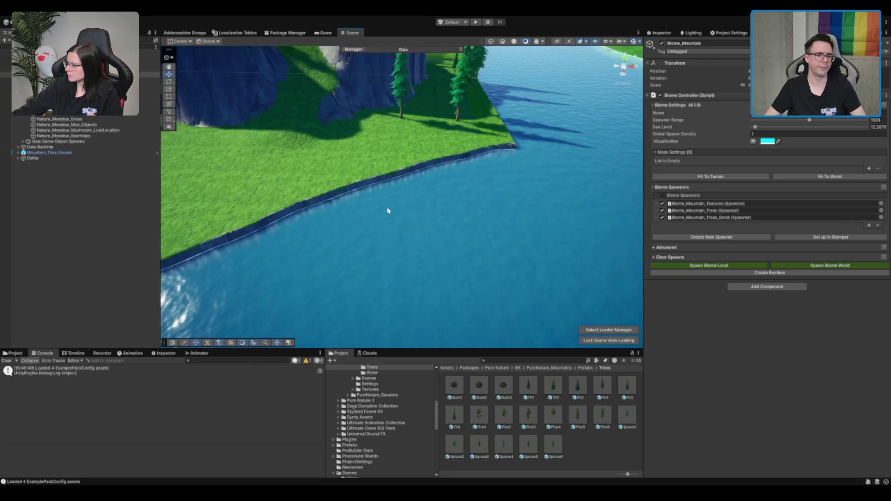
scroll(496, 166, up, 10)
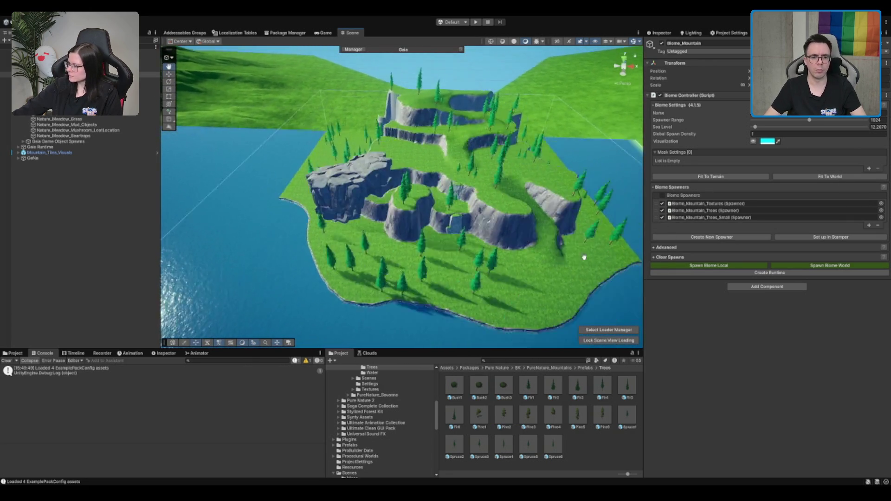
mouse_move(496, 165)
mouse_down()
mouse_move(529, 193)
mouse_move(487, 147)
mouse_move(577, 193)
mouse_move(563, 191)
mouse_up()
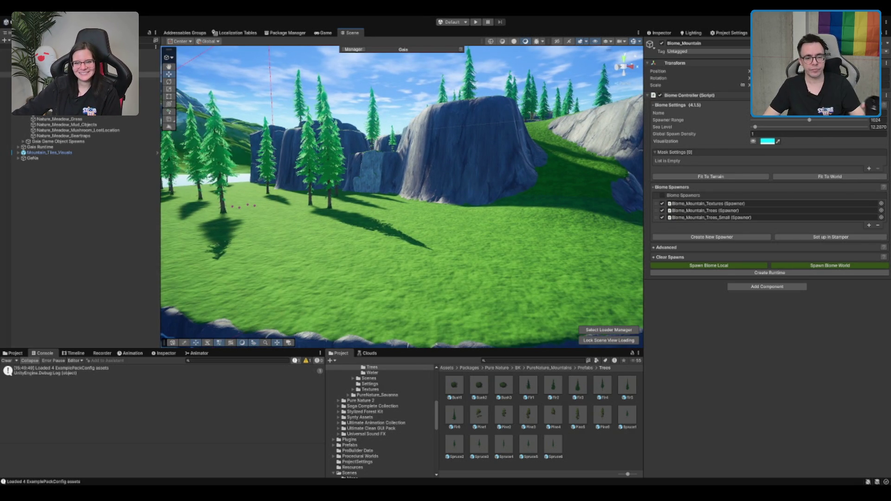
mouse_move(500, 215)
mouse_down()
mouse_move(262, 218)
mouse_move(273, 219)
mouse_up()
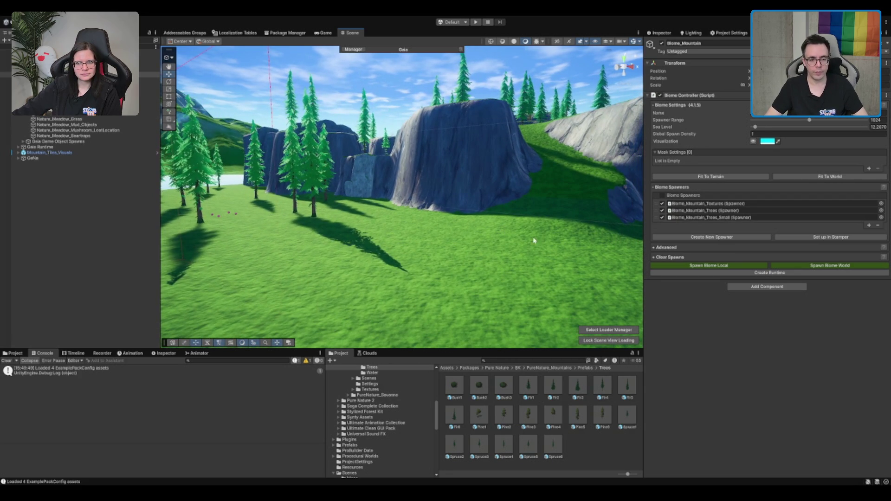
mouse_move(566, 254)
mouse_down()
mouse_move(478, 179)
mouse_move(512, 182)
mouse_move(499, 161)
mouse_move(523, 198)
mouse_up()
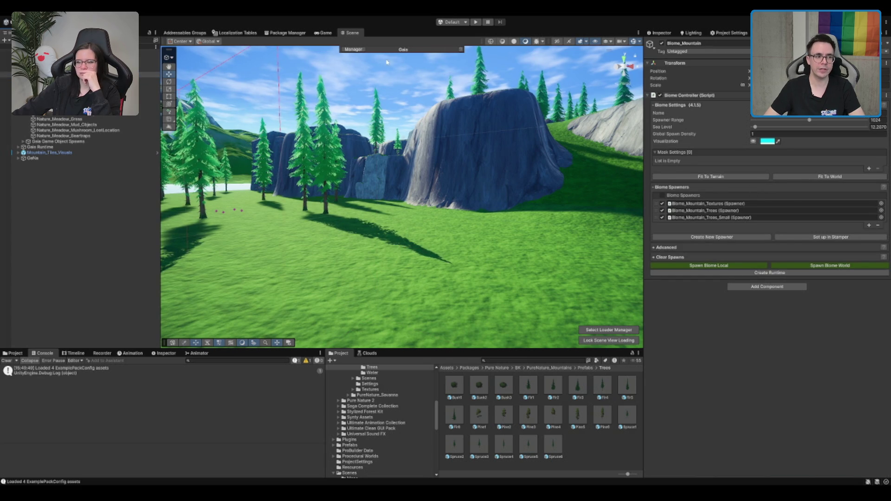
Create a Biome_Mountain_Rocks spawner and fit its range to the world (128)
click(713, 237)
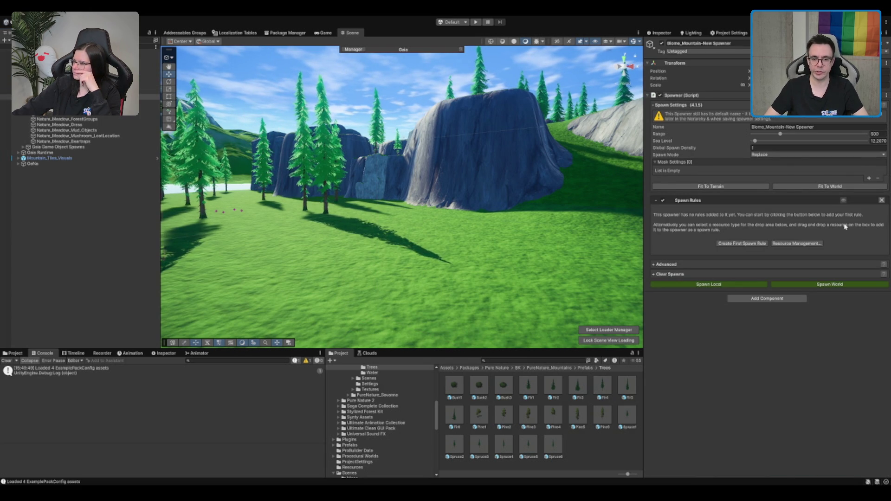
text(cks)
click(787, 131)
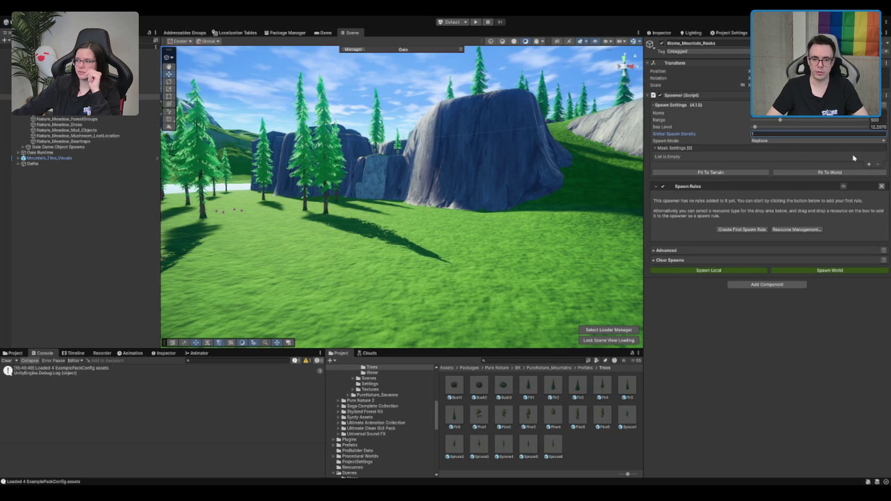
click(839, 172)
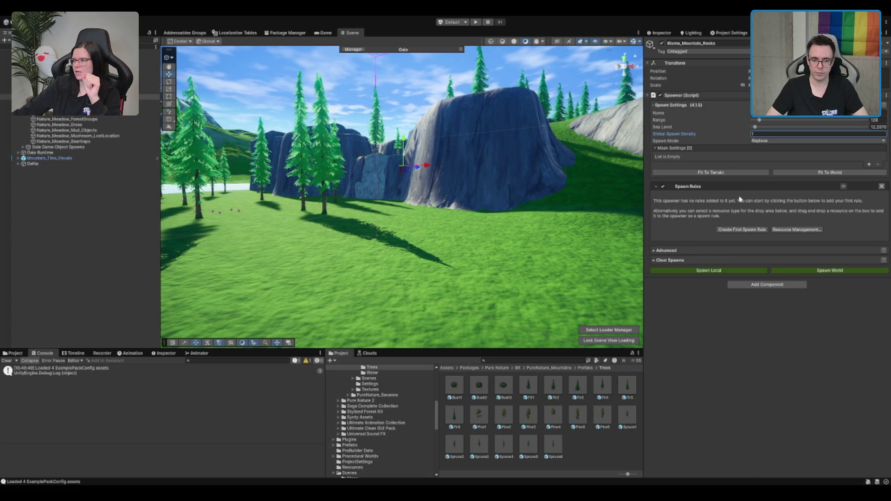
Create the first spawn rule, New Game Object 1, with Game Object resources, and show the rock prefabs
click(742, 229)
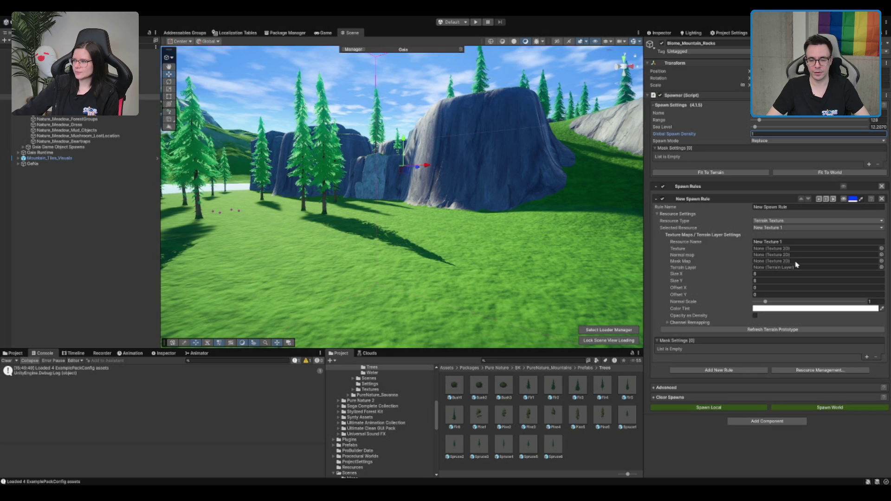
click(789, 220)
click(788, 246)
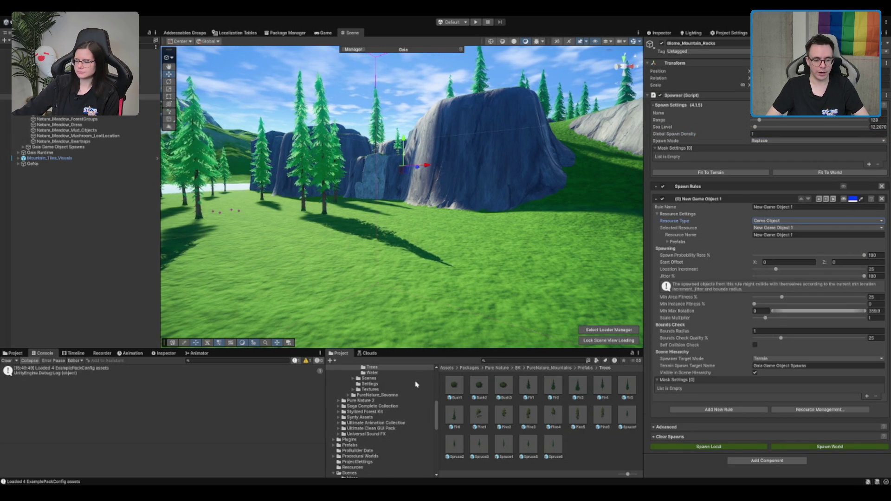
scroll(409, 390, up, 3)
click(372, 403)
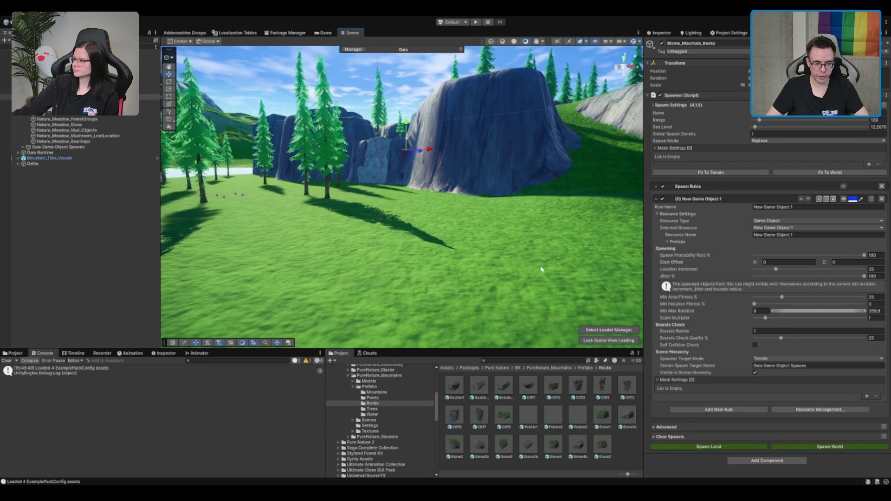
Place Stone4 and Stone4b rocks on the meadow and rotate Stone4 to a new angle
drag(553, 445, 457, 276)
key(f)
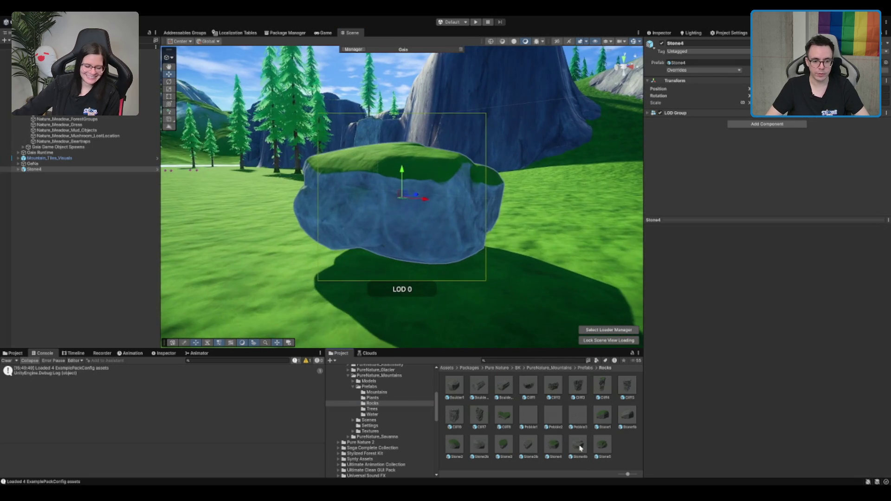
scroll(497, 268, down, 3)
mouse_move(578, 445)
mouse_down()
mouse_move(521, 298)
mouse_move(547, 255)
mouse_move(515, 230)
mouse_move(505, 280)
mouse_move(491, 276)
mouse_move(519, 274)
mouse_up()
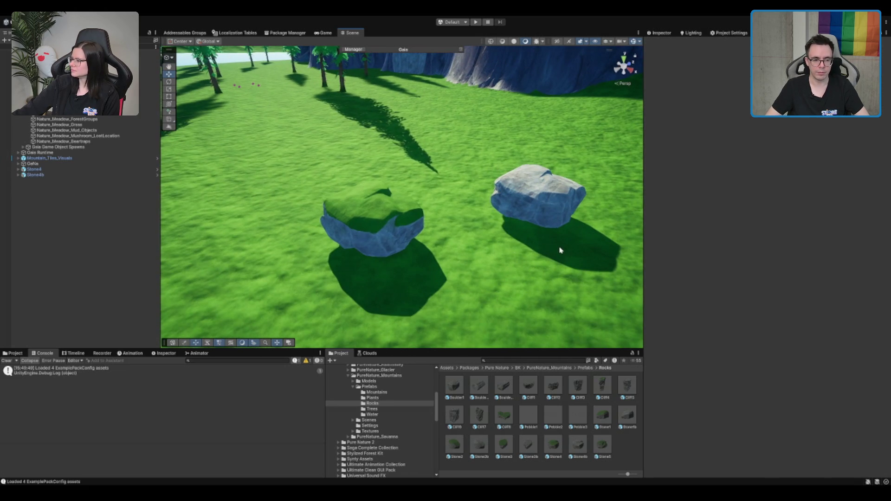
click(366, 228)
key(e)
mouse_move(375, 214)
mouse_down()
mouse_move(411, 163)
mouse_move(537, 204)
mouse_up()
Add Stone3b and Stone2b rocks beside Stone4b on the meadow
click(507, 184)
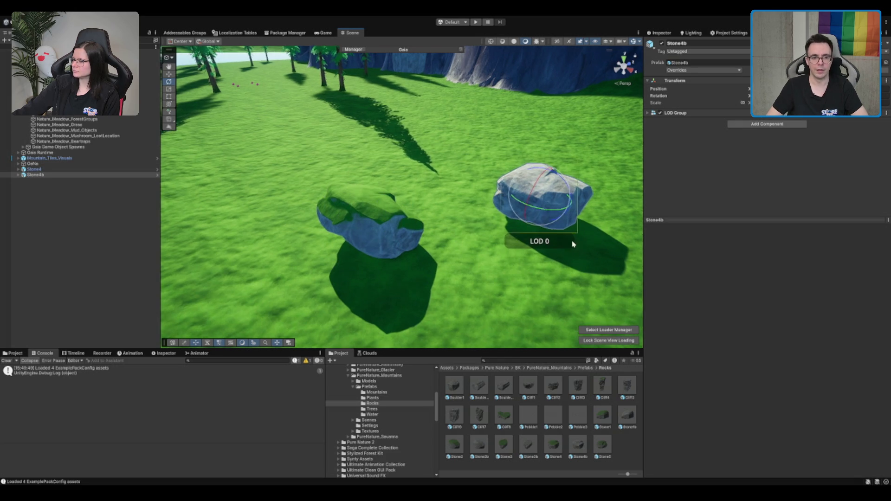
key(w)
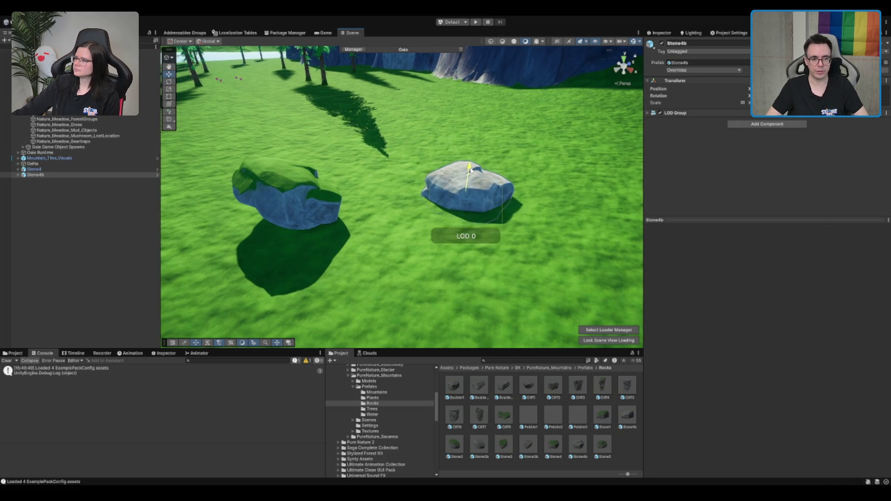
scroll(429, 193, down, 3)
key(f)
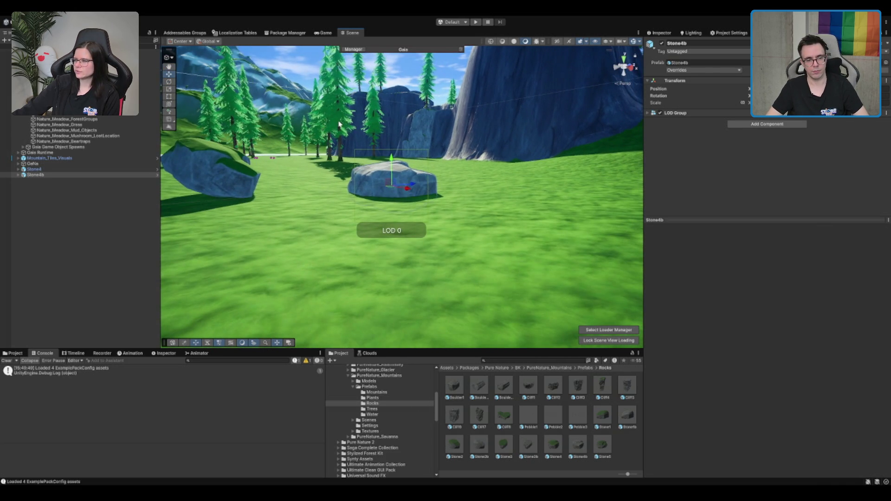
scroll(339, 124, up, 3)
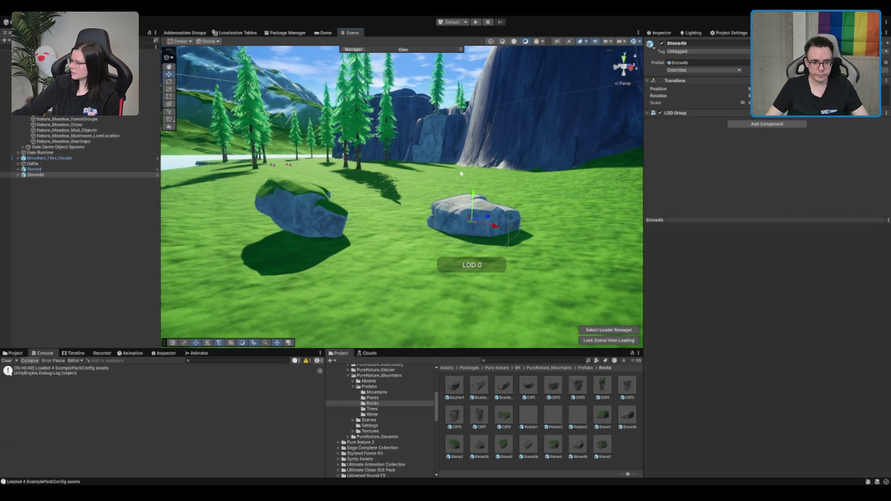
key(Left)
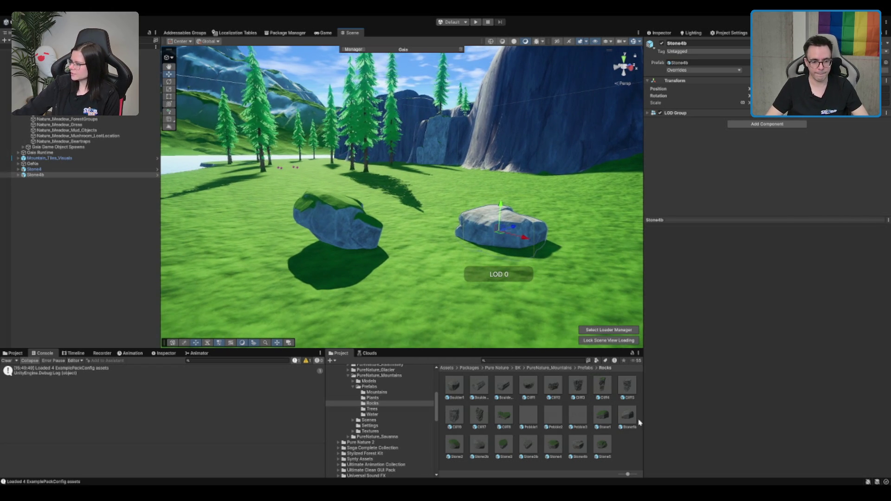
mouse_move(528, 445)
mouse_down()
mouse_move(483, 267)
mouse_move(473, 279)
mouse_up()
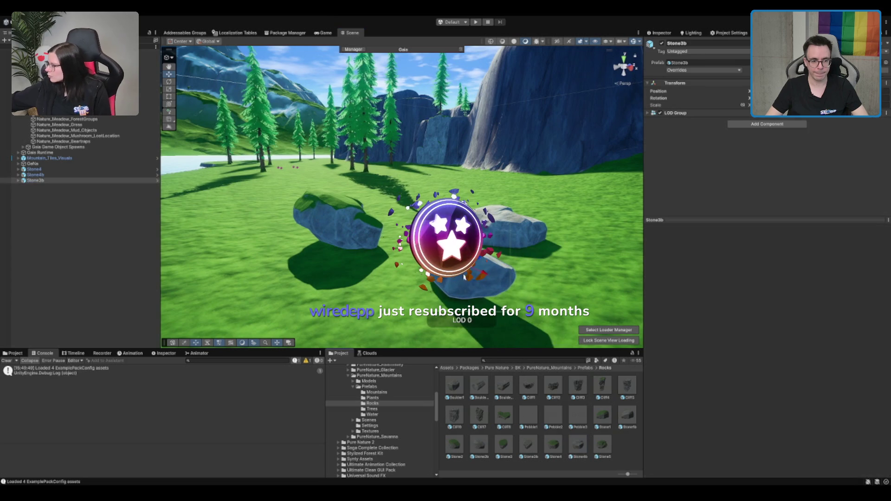
key(Right)
key(Right)
key(Right)
key(e)
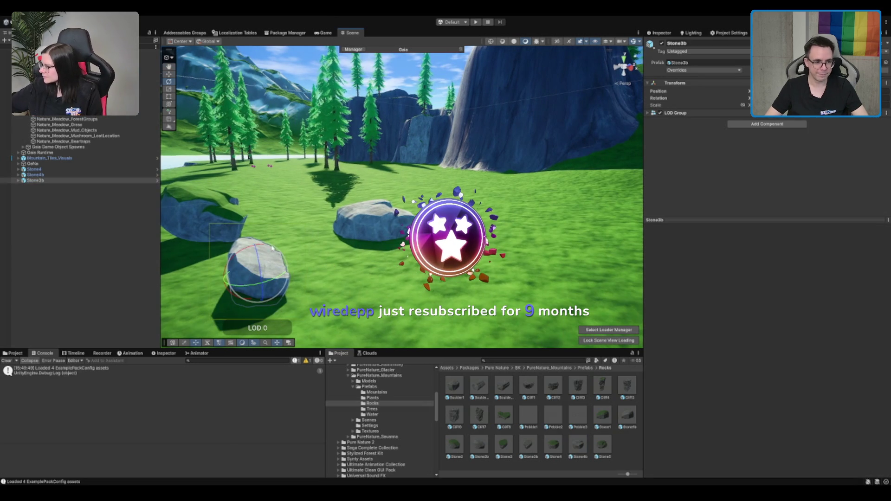
key(Left)
mouse_move(528, 444)
mouse_down()
mouse_move(561, 264)
mouse_move(599, 218)
mouse_up()
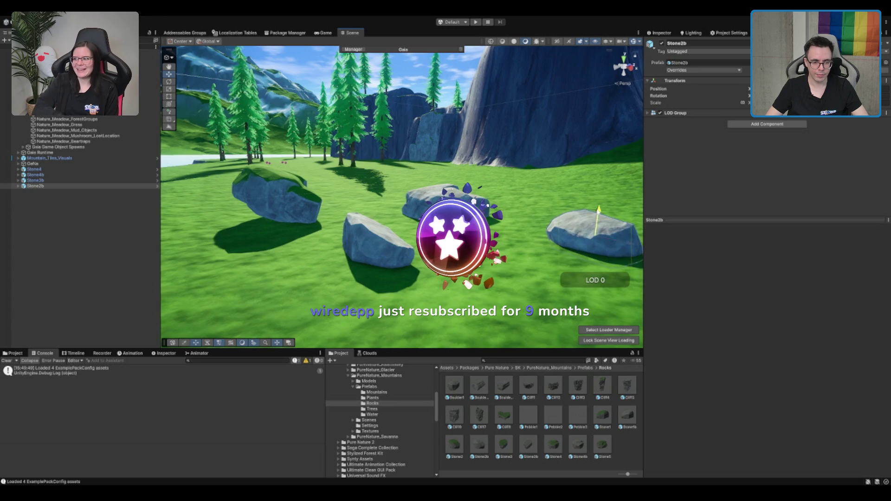
key(f)
mouse_move(411, 238)
mouse_down()
mouse_move(447, 261)
mouse_move(560, 268)
mouse_up()
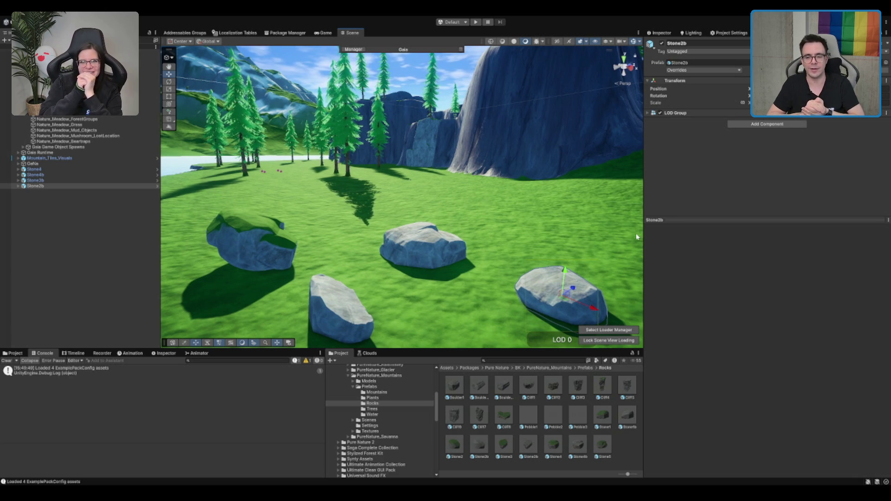
Sink the Stone4 rock into the ground, then delete it
mouse_move(401, 218)
mouse_down()
mouse_move(597, 214)
mouse_move(442, 225)
mouse_up()
drag(301, 226, 376, 224)
click(377, 224)
mouse_move(338, 194)
mouse_down()
mouse_move(338, 210)
mouse_move(556, 171)
mouse_move(273, 251)
mouse_move(340, 253)
mouse_move(355, 243)
mouse_up()
key(Delete)
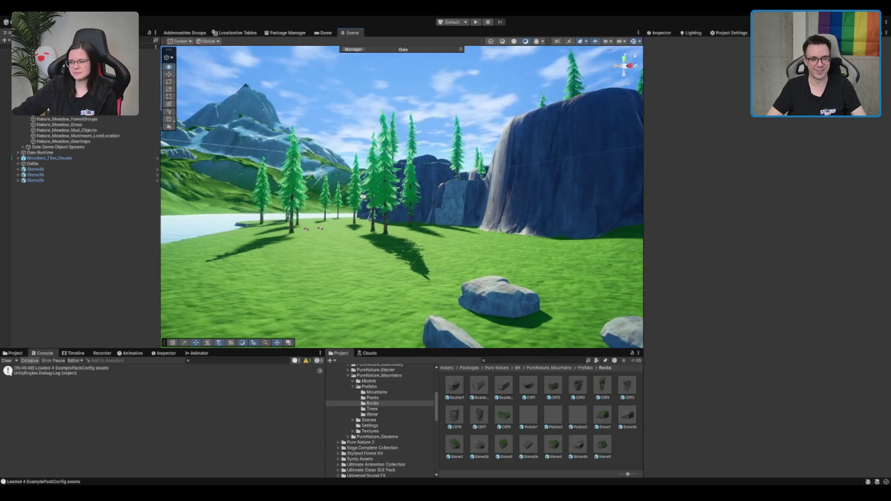
Place a Stone1b rock in the meadow and move Stone2b to the upper left of the group
mouse_move(489, 166)
mouse_down()
mouse_move(366, 235)
mouse_move(429, 207)
mouse_up()
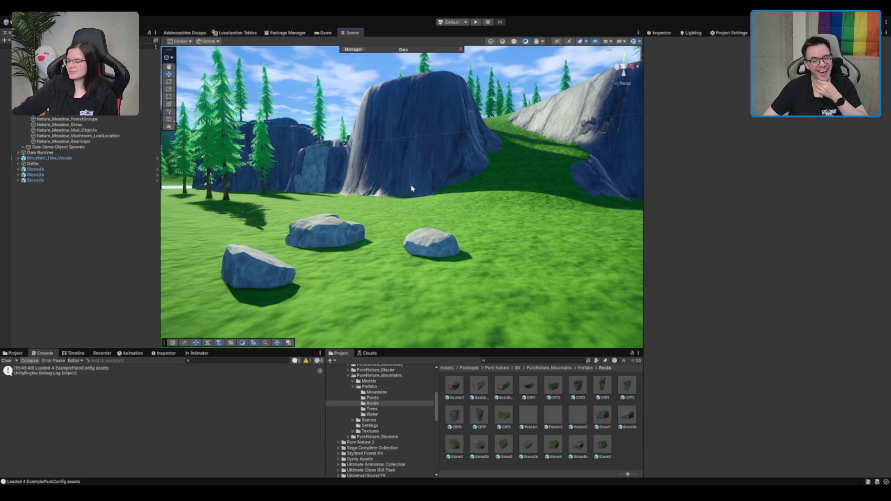
mouse_move(627, 415)
mouse_down()
mouse_move(457, 269)
mouse_move(433, 274)
mouse_move(426, 237)
mouse_move(346, 280)
mouse_move(347, 190)
mouse_move(366, 178)
mouse_move(410, 181)
mouse_move(399, 188)
mouse_up()
click(454, 242)
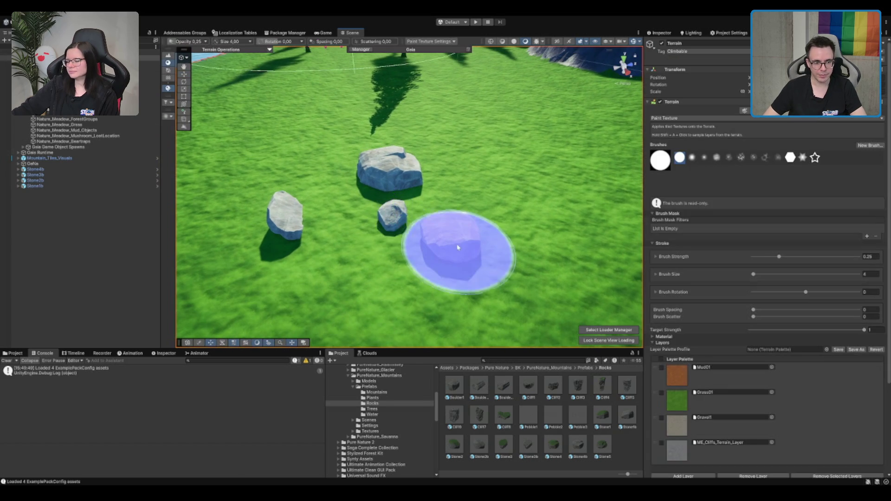
click(454, 242)
mouse_move(418, 237)
mouse_down()
mouse_move(230, 147)
mouse_move(219, 149)
mouse_move(242, 139)
mouse_move(232, 144)
mouse_up()
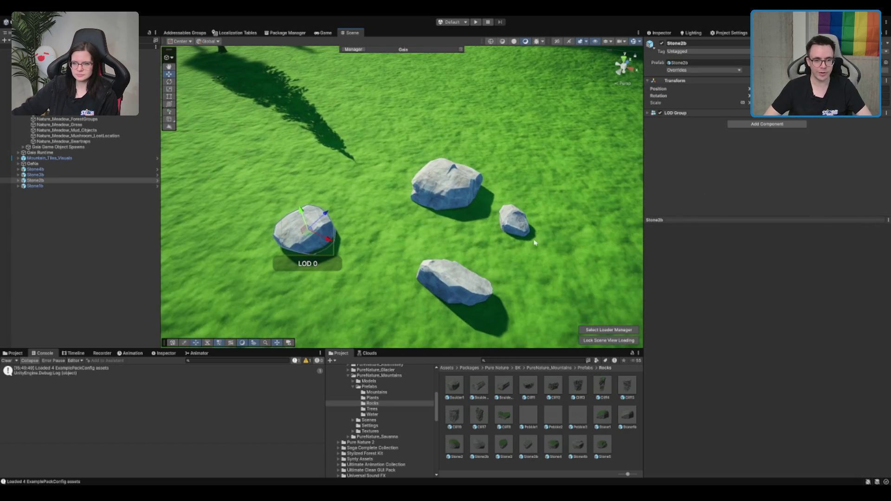
drag(539, 214, 515, 190)
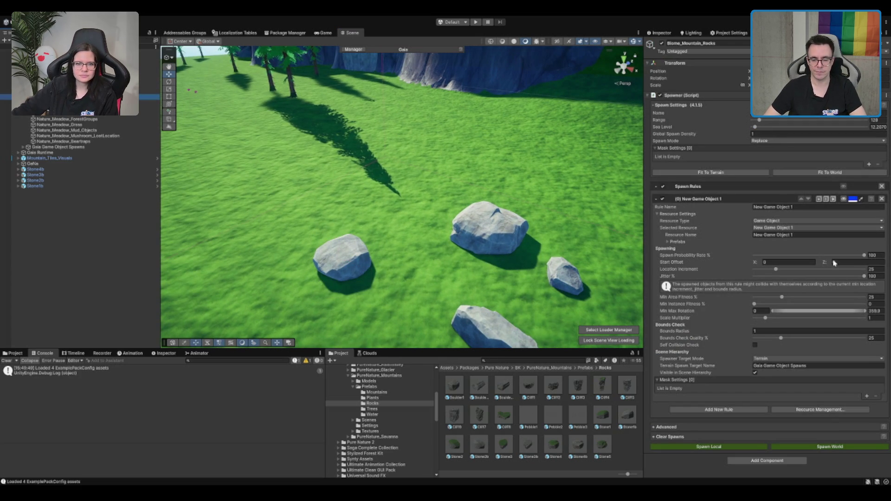
Add a prefab instance to New Game Object 1 using the Stone4b rock as its Desktop Prefab
click(868, 304)
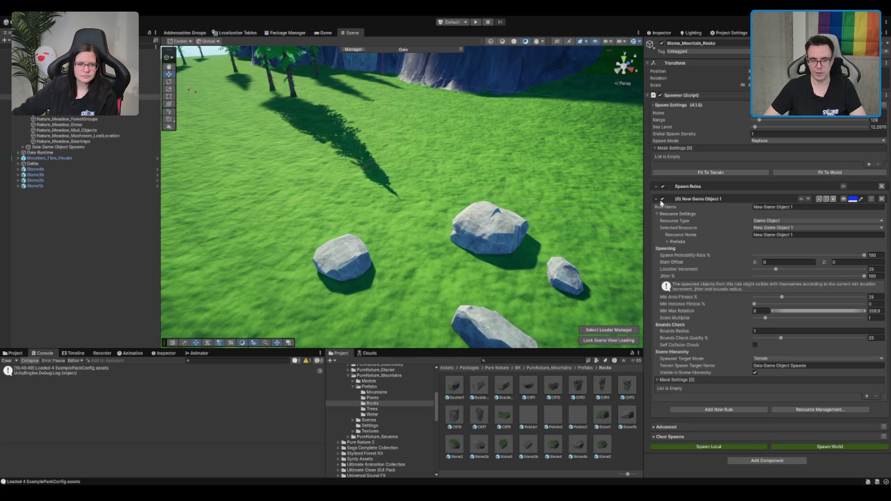
click(673, 242)
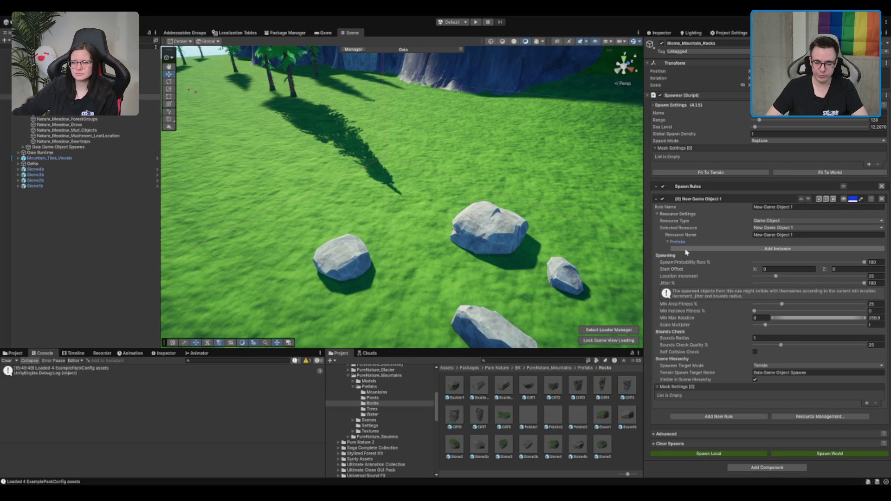
click(699, 249)
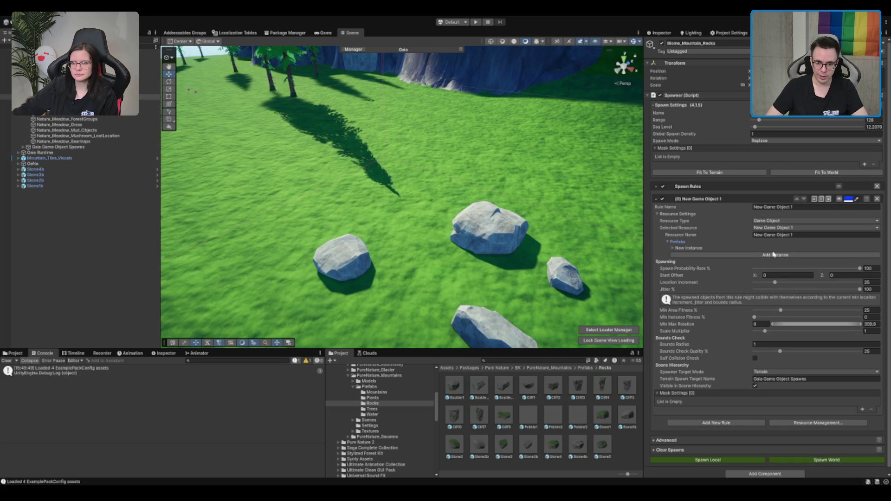
click(673, 248)
scroll(687, 250, down, 3)
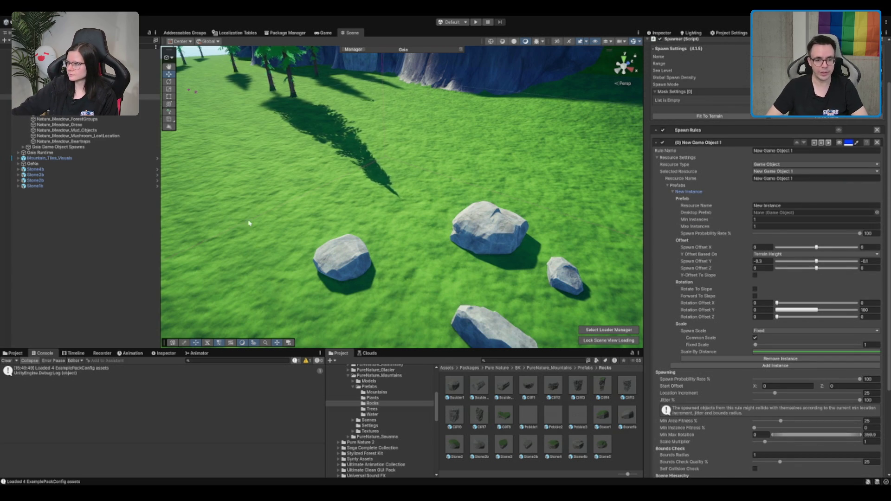
mouse_move(582, 449)
mouse_down()
mouse_move(803, 232)
mouse_move(796, 213)
mouse_up()
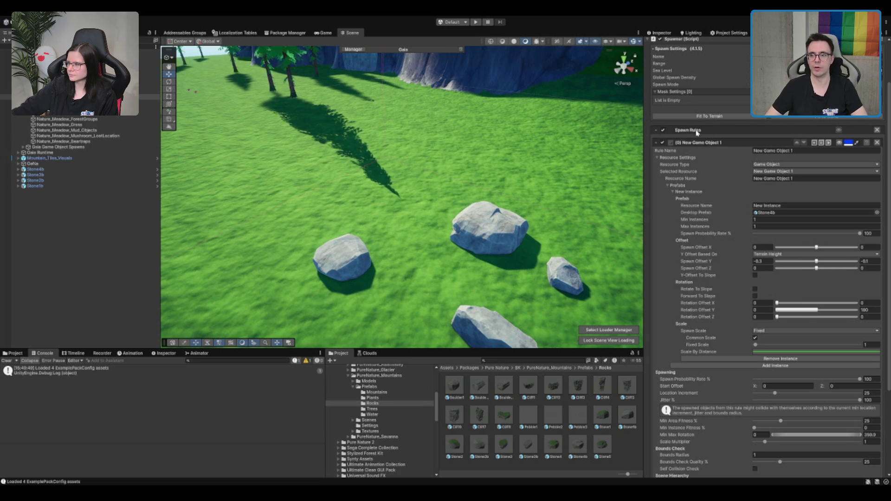
Look over the placed rocks and open the Nature_Meadow_Stones spawner for comparison
mouse_move(500, 138)
mouse_down()
mouse_move(472, 185)
mouse_move(406, 167)
mouse_move(483, 152)
mouse_up()
mouse_move(482, 231)
mouse_down()
mouse_move(371, 229)
mouse_move(453, 227)
mouse_move(369, 195)
mouse_up()
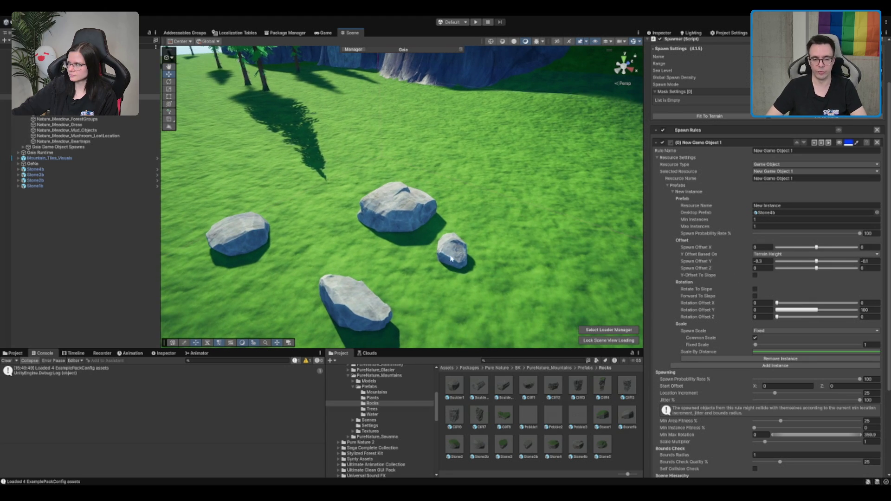
scroll(512, 240, down, 3)
mouse_move(493, 227)
mouse_down()
mouse_move(460, 215)
mouse_move(526, 220)
mouse_move(492, 235)
mouse_move(463, 231)
mouse_up()
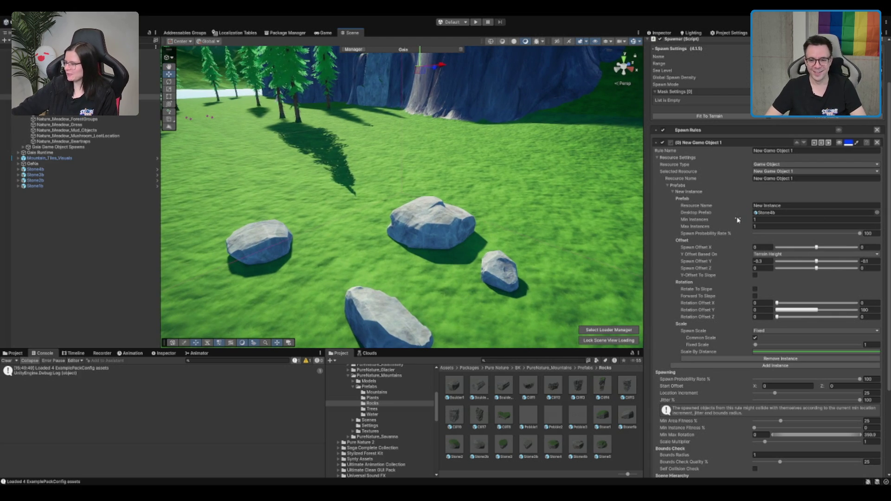
mouse_move(502, 162)
mouse_down()
mouse_move(504, 189)
mouse_move(487, 179)
mouse_up()
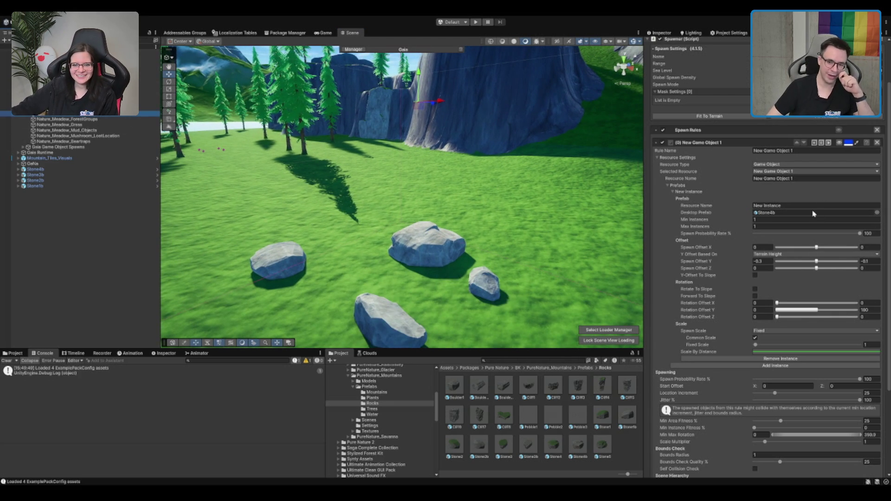
click(780, 145)
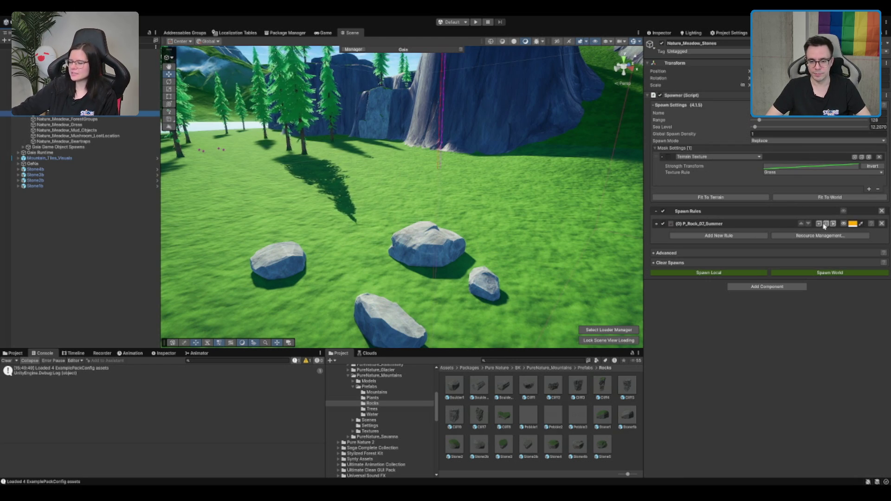
Expand P_Rock_07_Summer's resource settings and locate Stone4b among the PureNature_Mountains Rocks prefabs
click(149, 97)
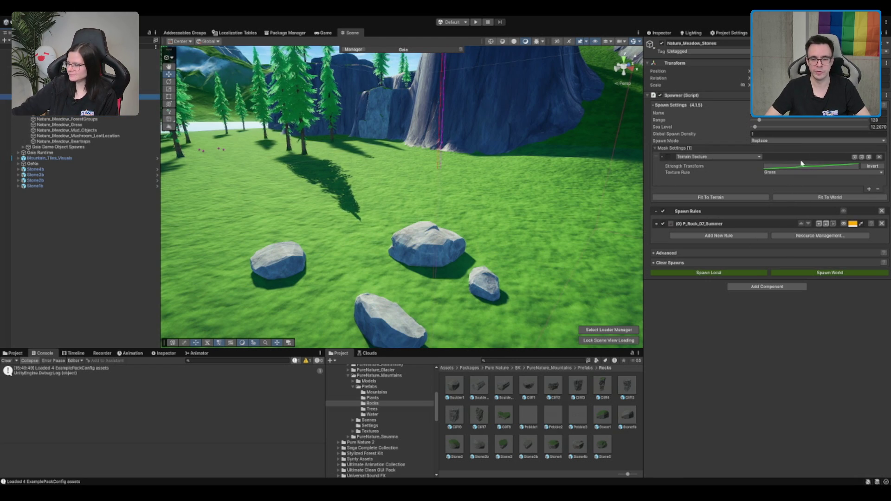
click(829, 114)
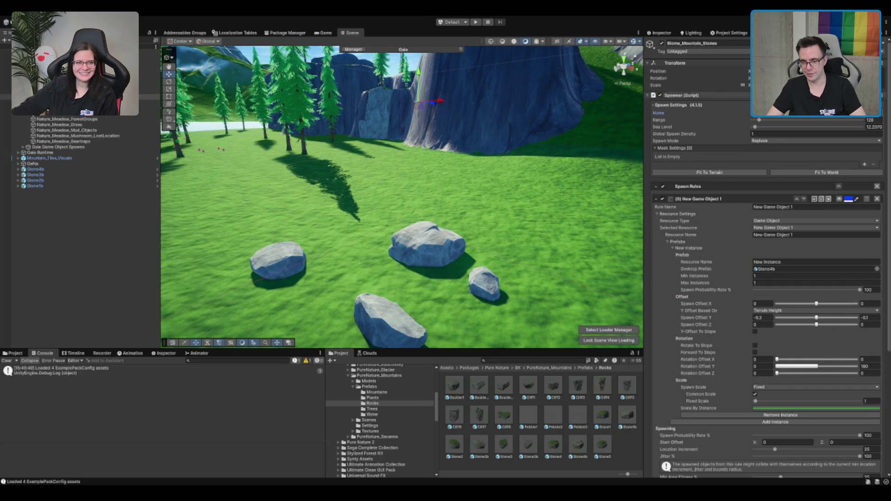
click(829, 199)
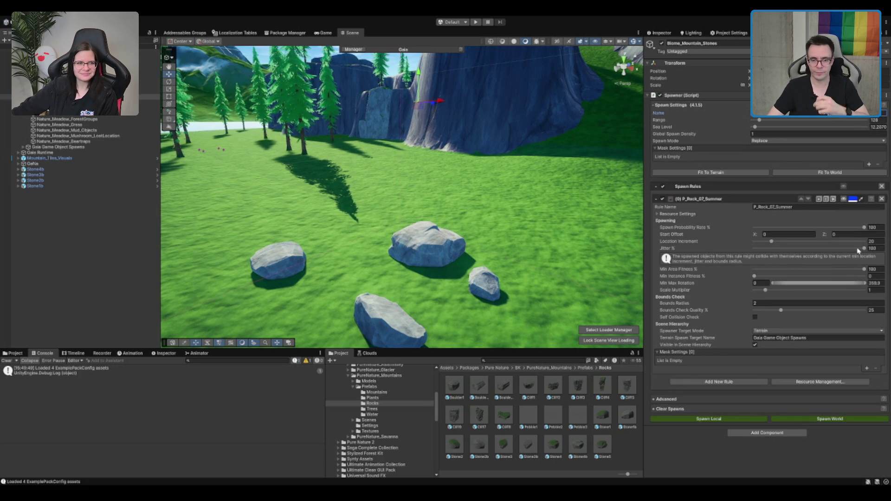
click(657, 214)
click(788, 271)
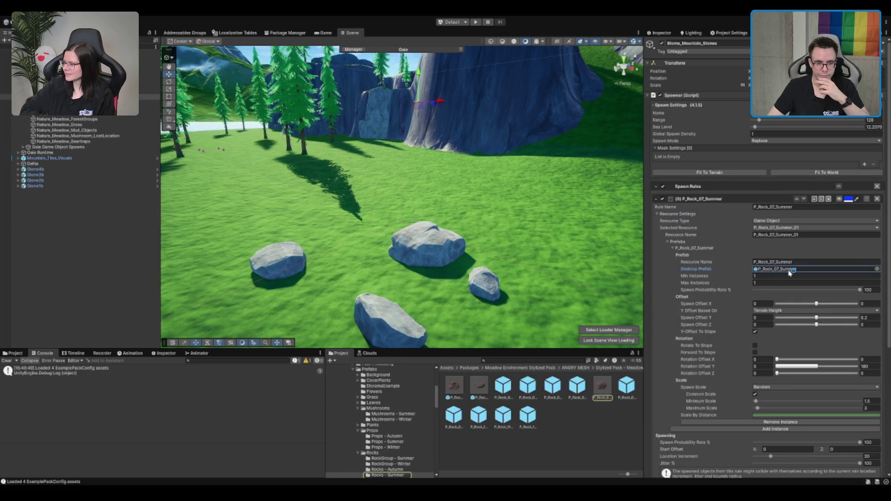
click(466, 231)
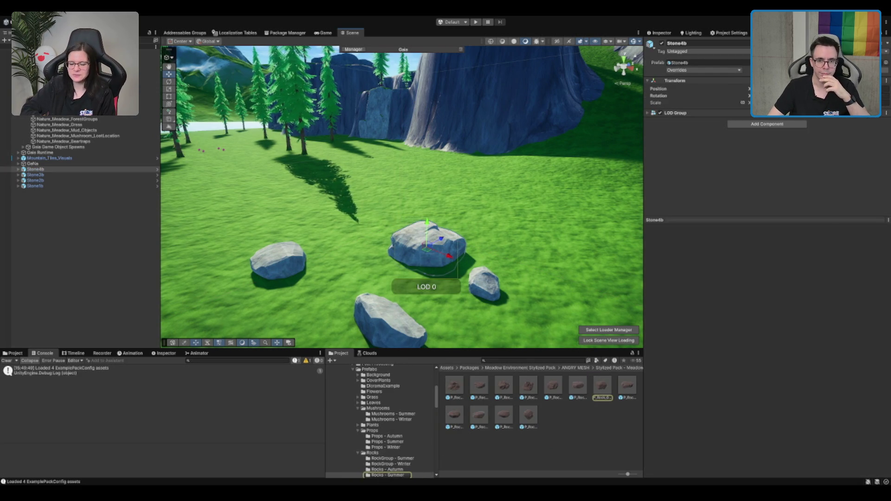
double_click(679, 62)
click(6, 97)
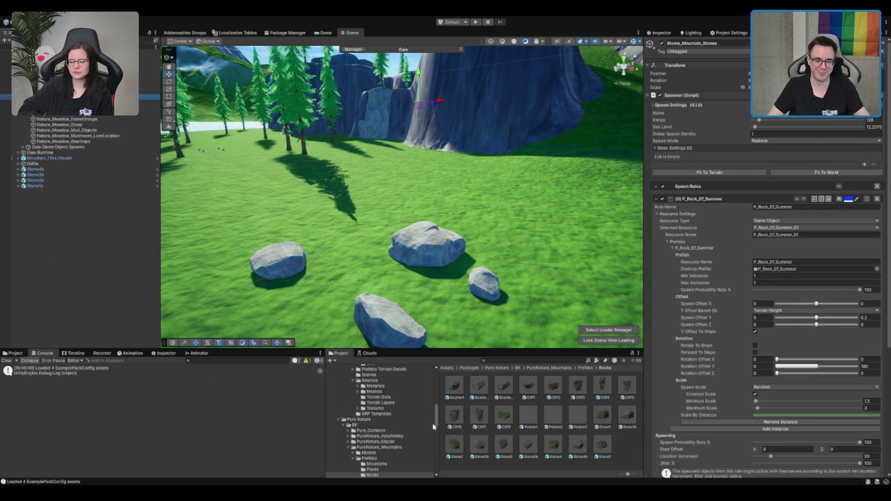
Assign the Stone4b prefab to the rule's Desktop Prefab and name the resource Stone4b
drag(764, 335, 788, 270)
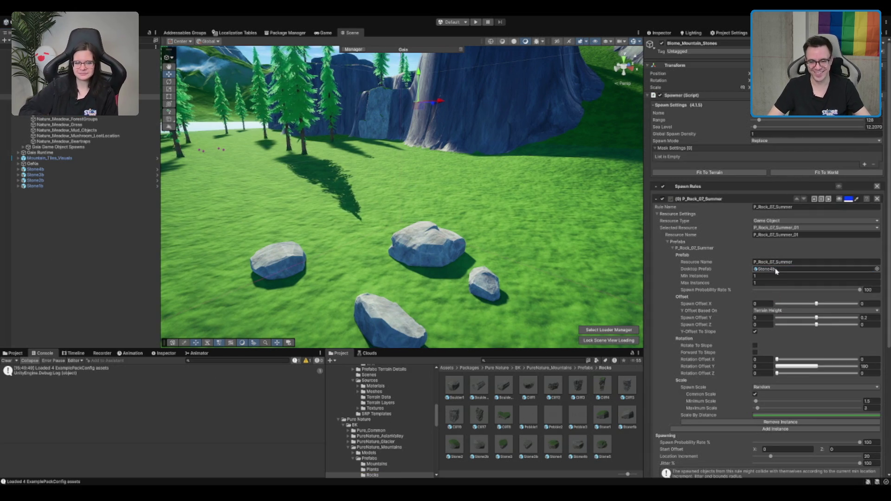
click(792, 263)
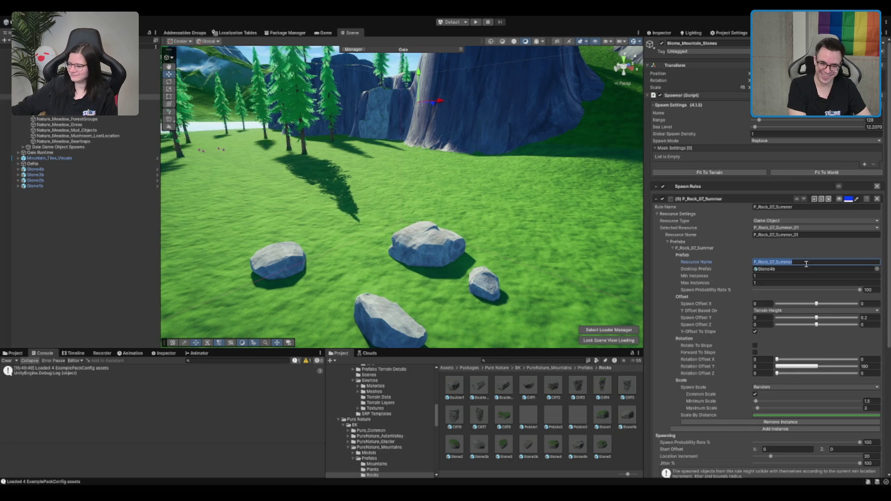
text(Stone4b)
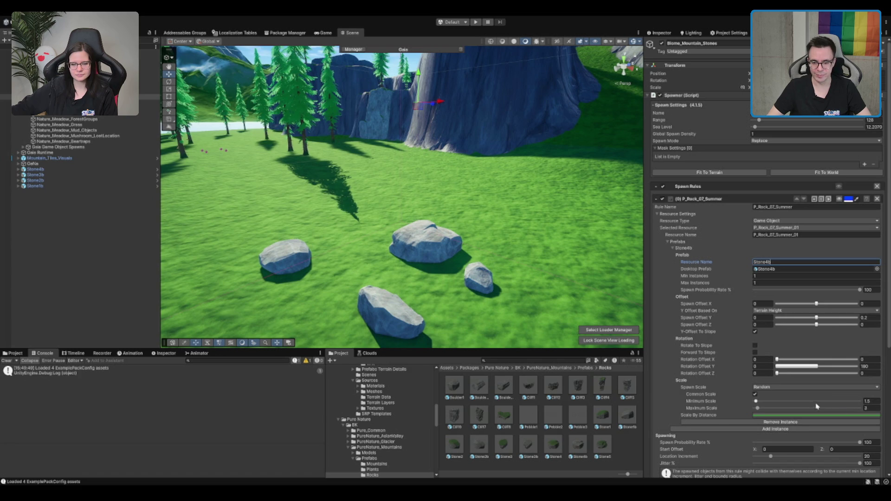
click(414, 248)
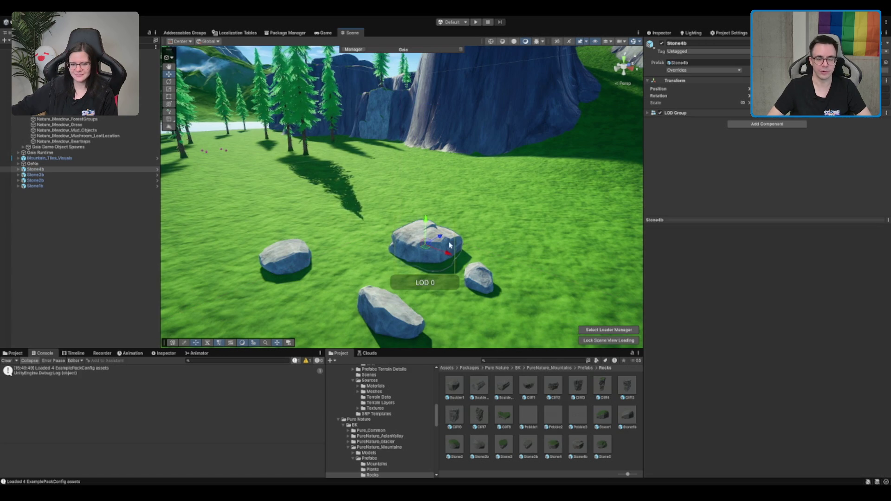
click(2, 98)
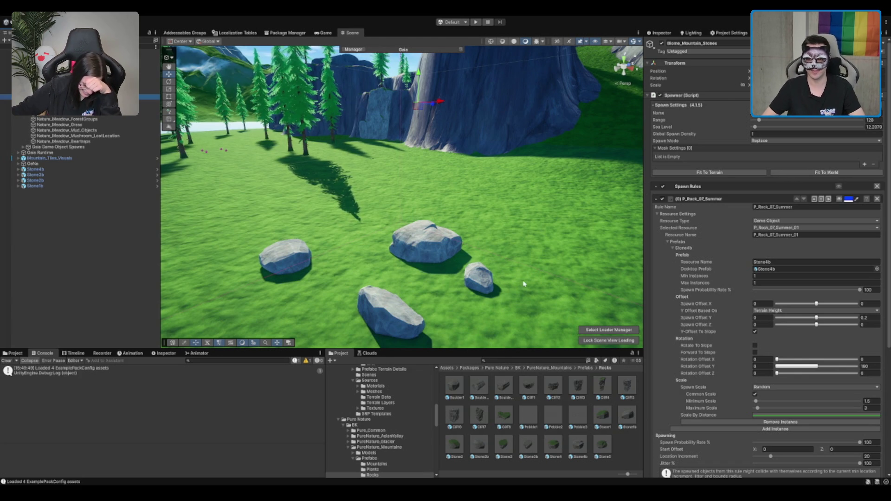
Rename the resource and the spawn rule to Stone_Big_V1
click(781, 262)
click(843, 236)
text(Stone4b)
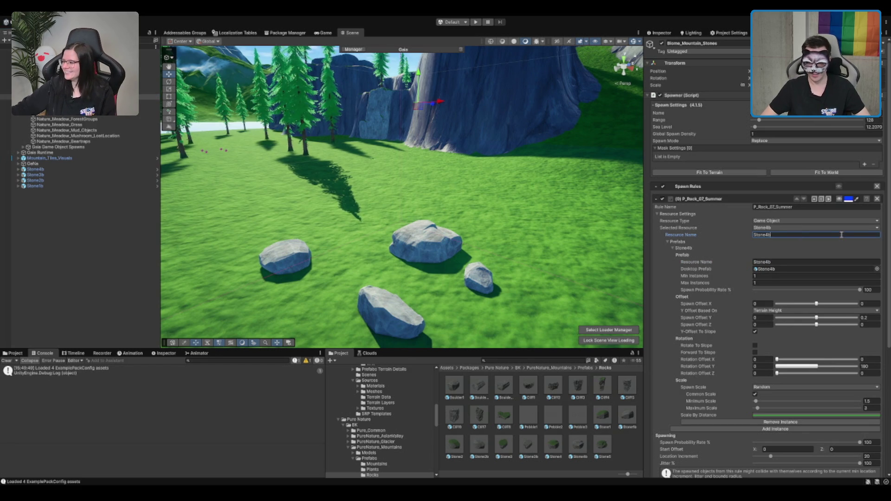
key(BackSpace)
key(BackSpace)
text(_Big_V1)
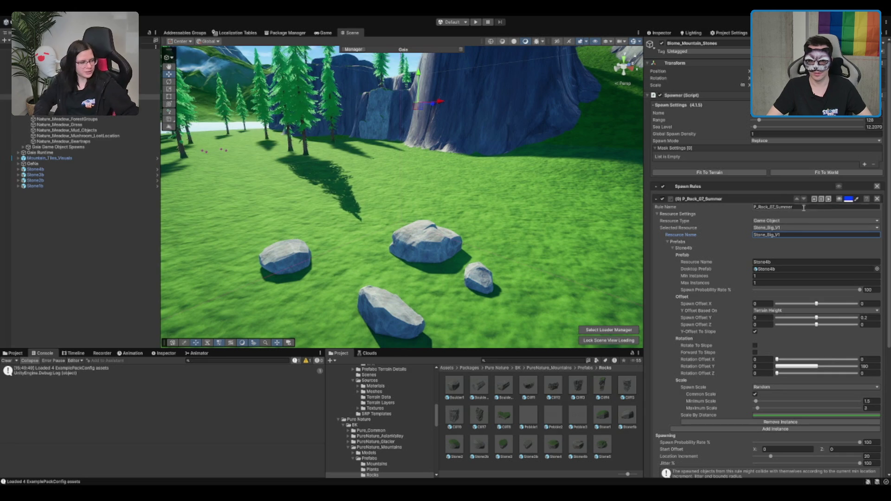
key(shift+Tab)
text(Stone_Big_V1)
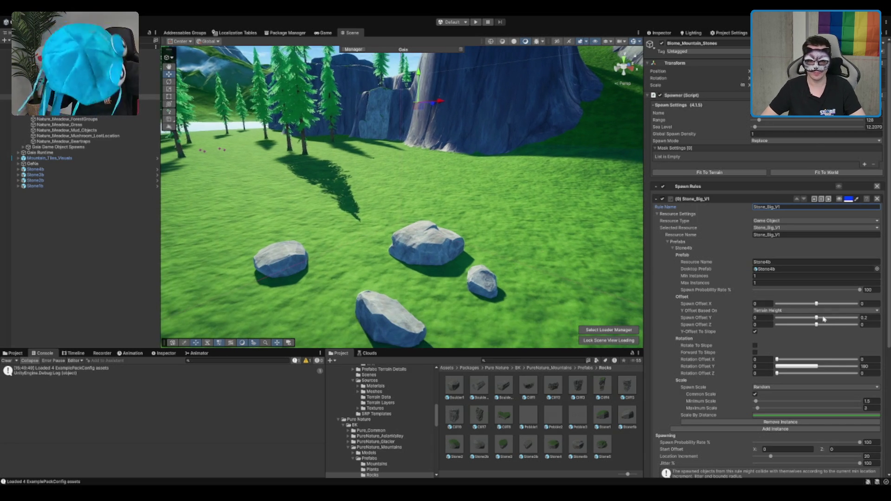
Set the rule's spawn scale to 1–1.5 and turn on its spawn visualisation
scroll(758, 301, down, 2)
scroll(755, 300, down, 1)
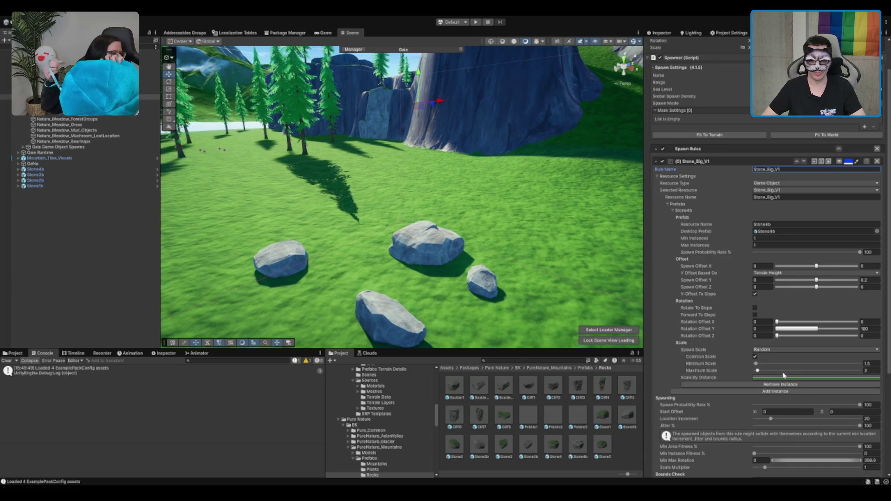
click(872, 364)
text(1)
click(871, 371)
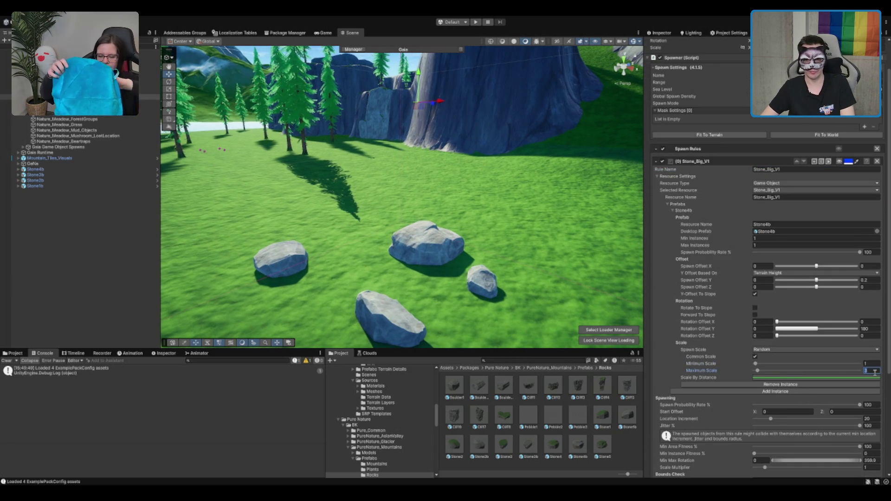
text(1.5)
scroll(681, 411, down, 5)
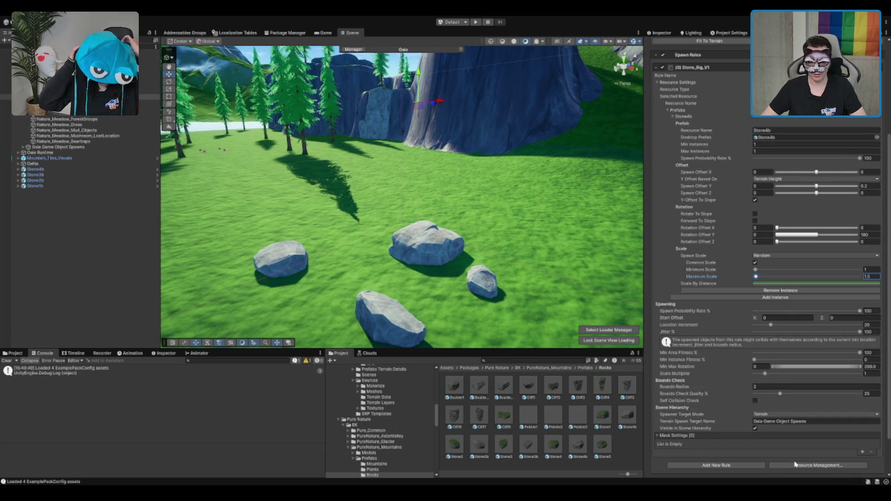
scroll(794, 240, up, 5)
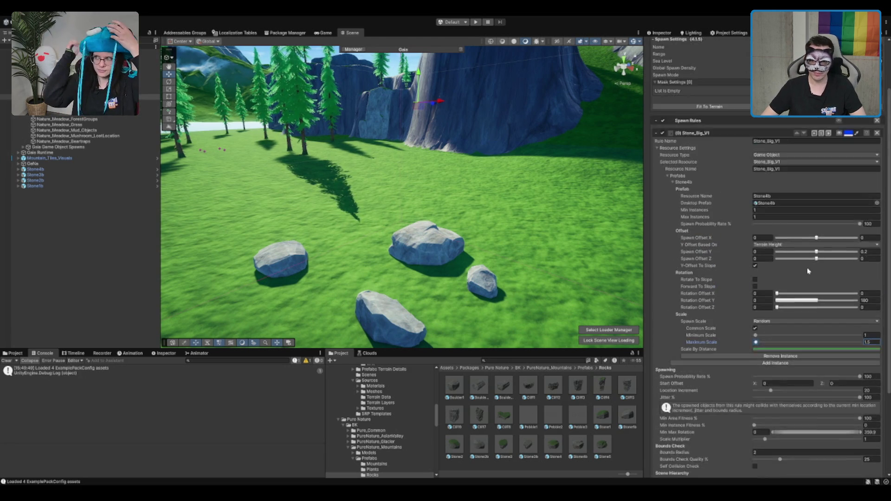
click(840, 200)
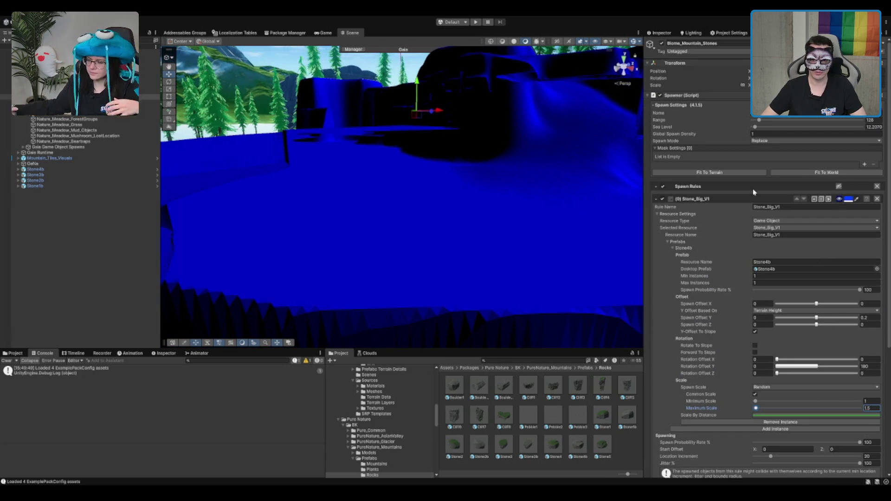
Limit the stones to GrassTexture and shrink the area with a Grow And Shrink mask at -3
click(864, 164)
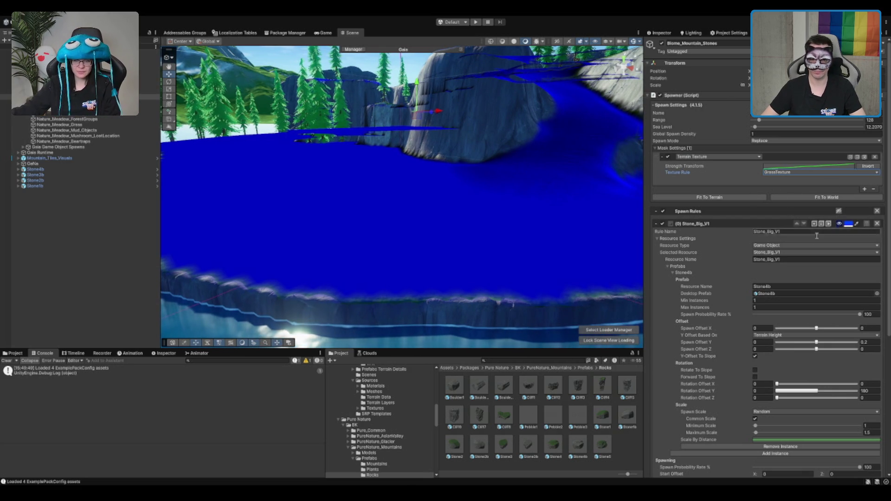
scroll(756, 202, down, 3)
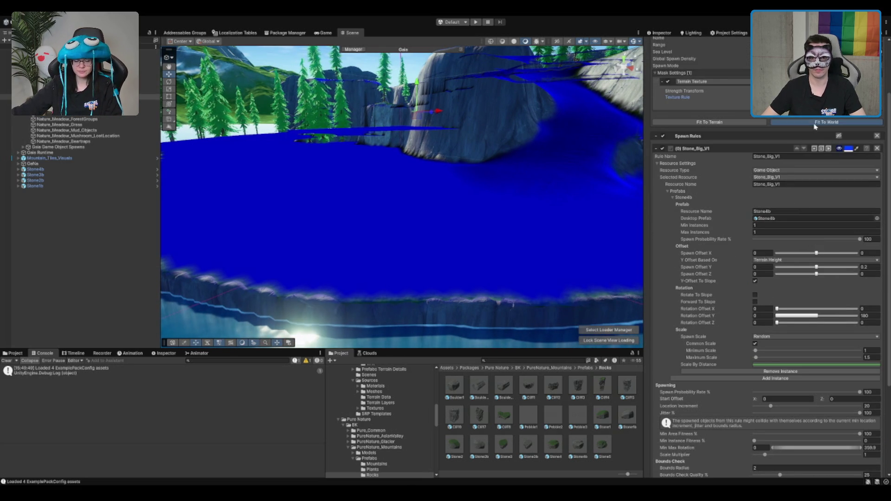
click(783, 119)
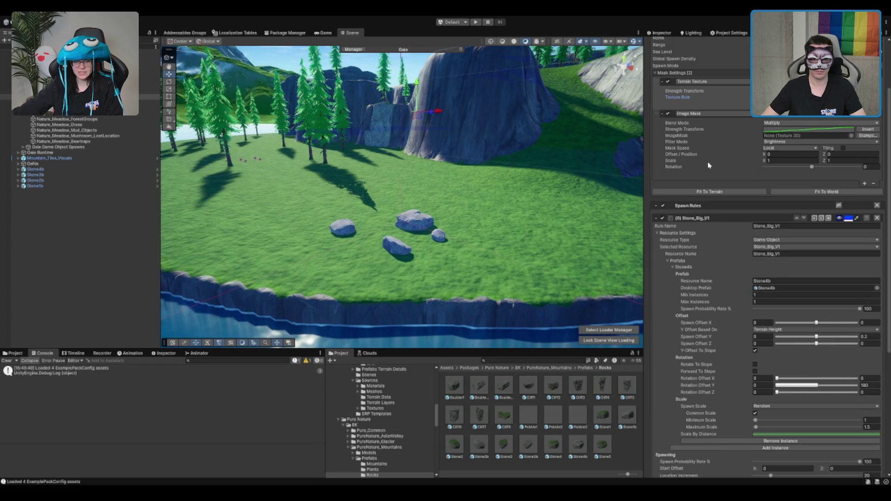
key(ctrl+z)
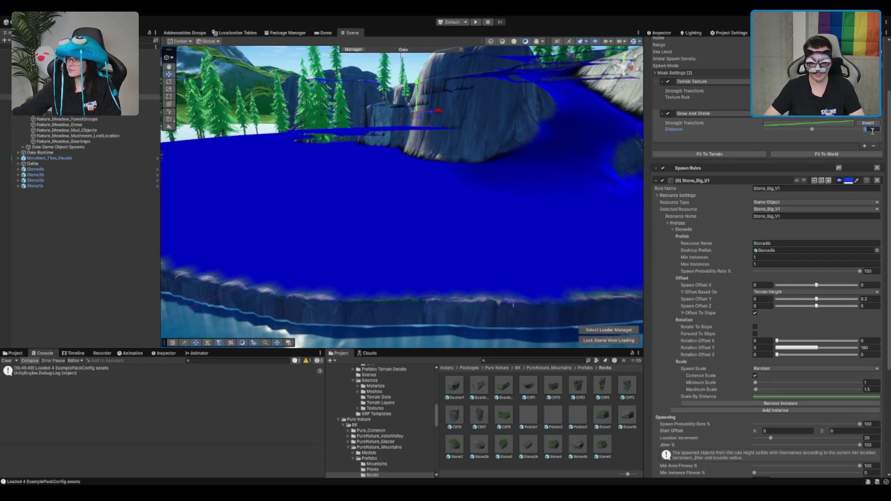
text(-2)
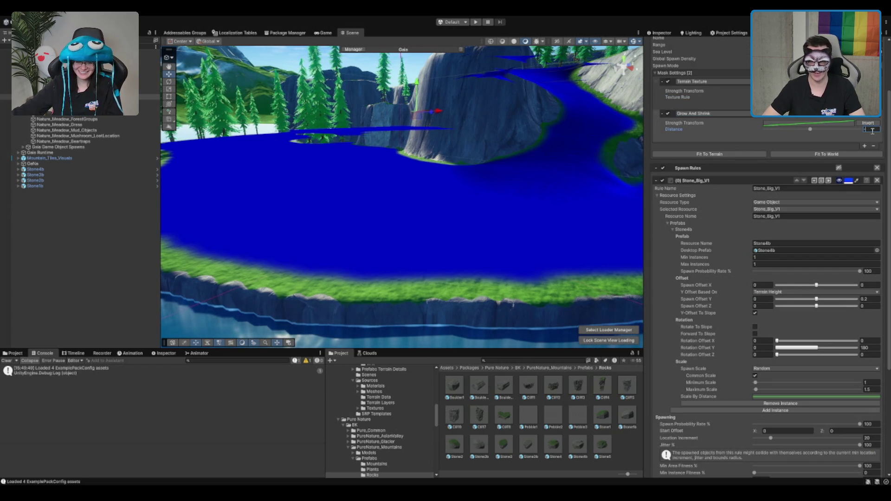
key(BackSpace)
text(3)
key(Return)
mouse_move(548, 132)
mouse_down()
mouse_move(537, 169)
mouse_move(462, 175)
mouse_move(507, 129)
mouse_move(390, 218)
mouse_move(423, 243)
mouse_move(456, 213)
mouse_up()
scroll(791, 341, down, 5)
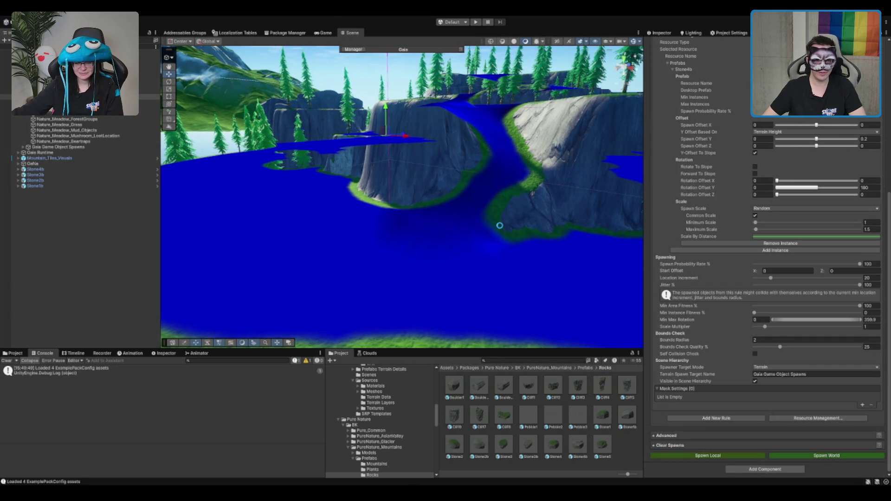
Change Stone_Big_V1's Location Increment from 125 to 30 and view the large rocks on the meadow
mouse_move(493, 231)
mouse_down()
mouse_move(481, 182)
mouse_move(283, 76)
mouse_move(365, 241)
mouse_move(447, 318)
mouse_move(371, 246)
mouse_move(399, 237)
mouse_up()
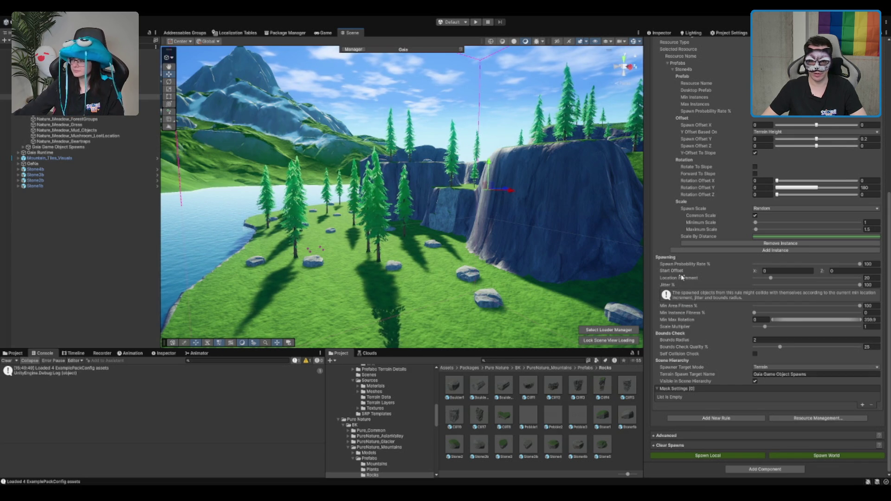
click(871, 278)
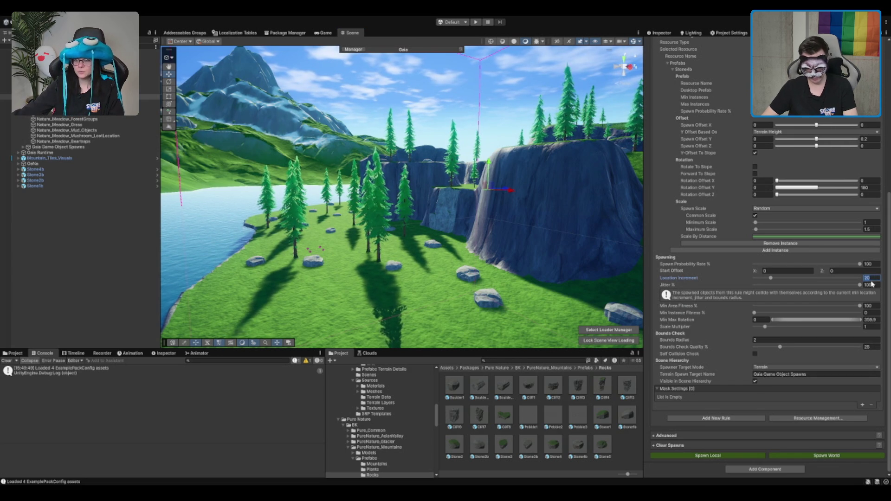
text(1)
text(25)
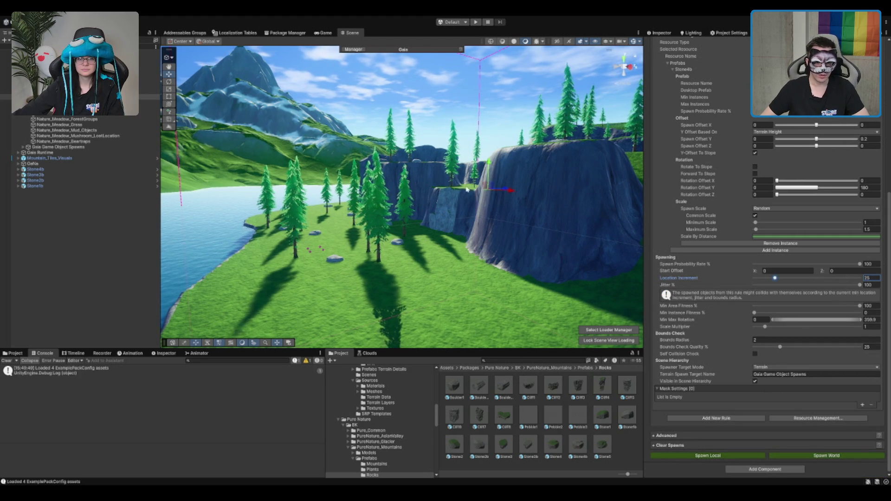
text(f)
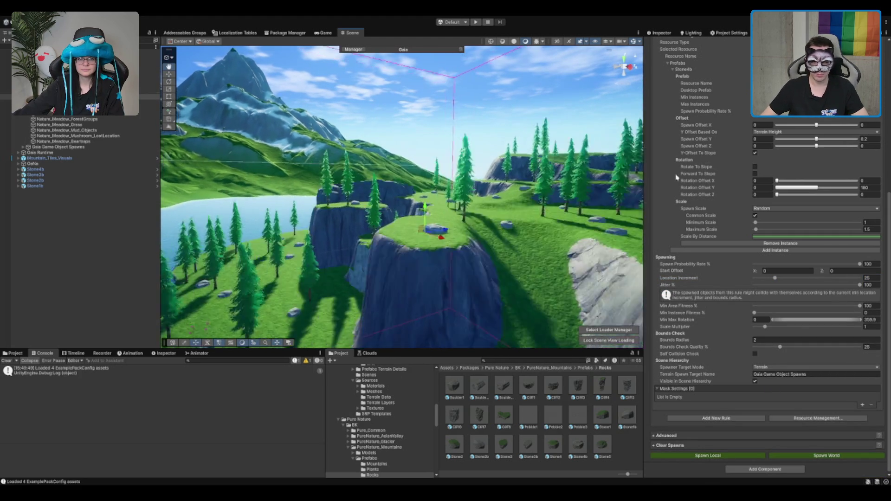
drag(485, 311, 842, 232)
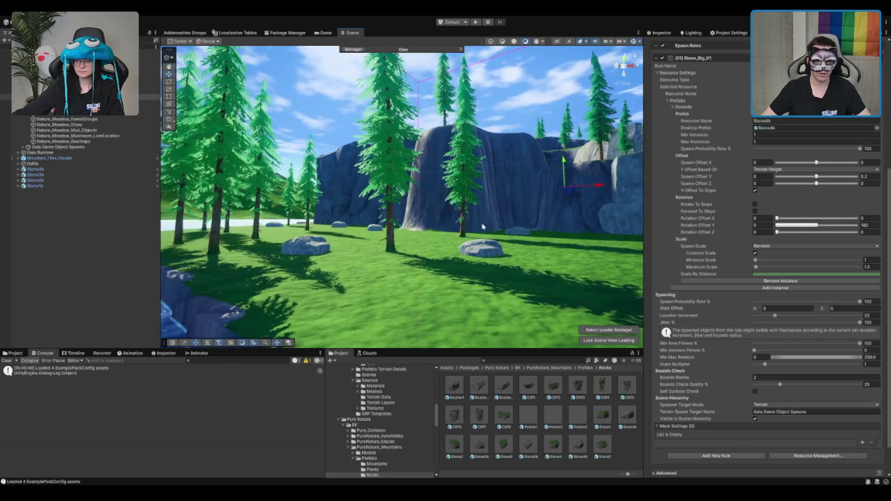
drag(583, 206, 561, 217)
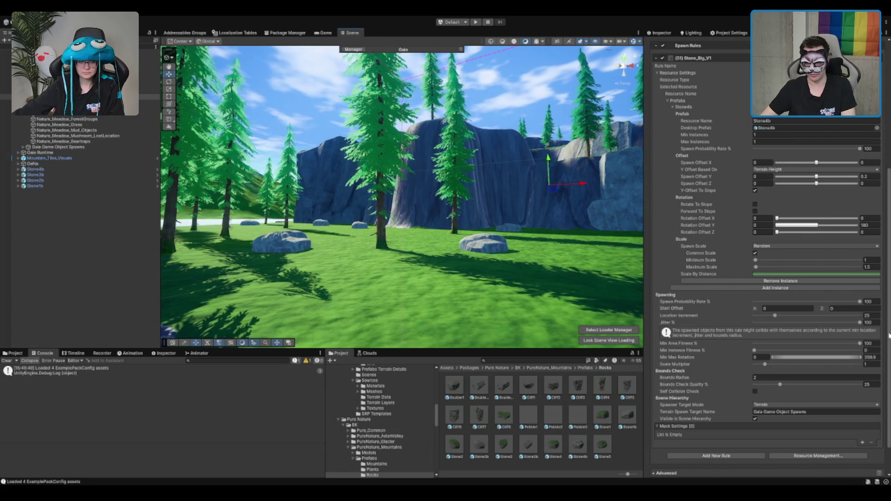
click(872, 316)
text(30)
scroll(835, 418, down, 2)
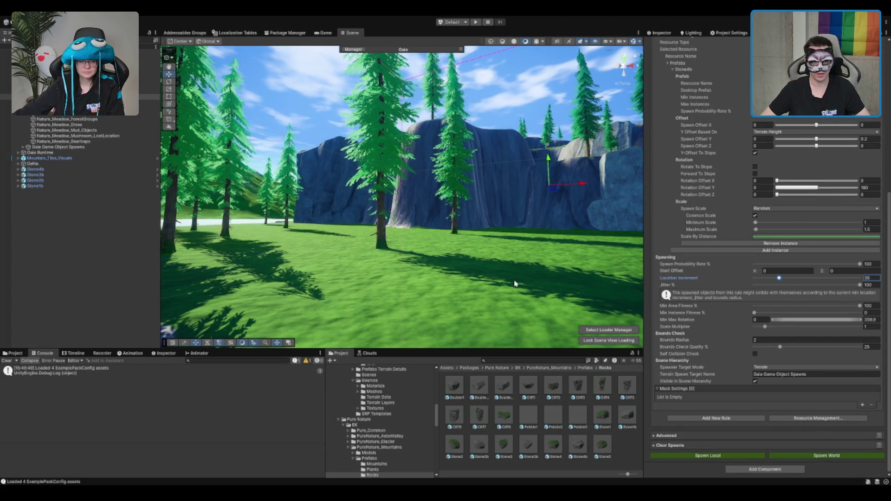
drag(515, 280, 209, 281)
scroll(209, 281, up, 3)
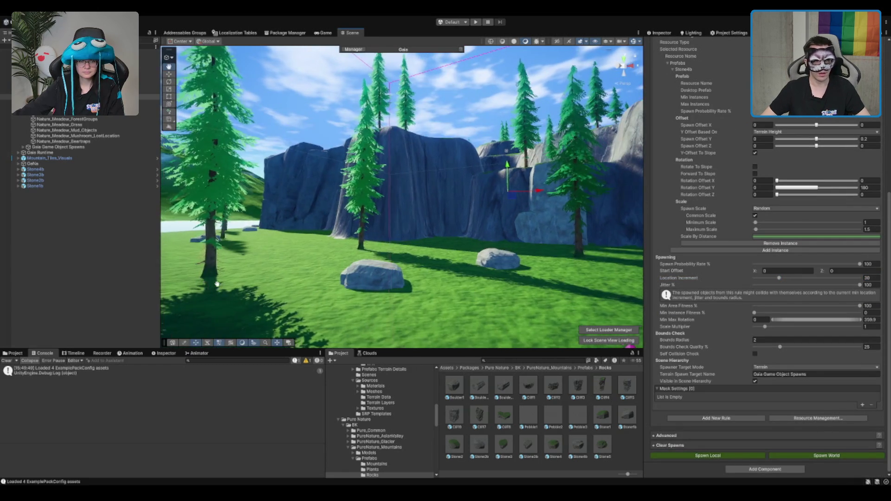
scroll(750, 288, up, 3)
scroll(749, 288, up, 4)
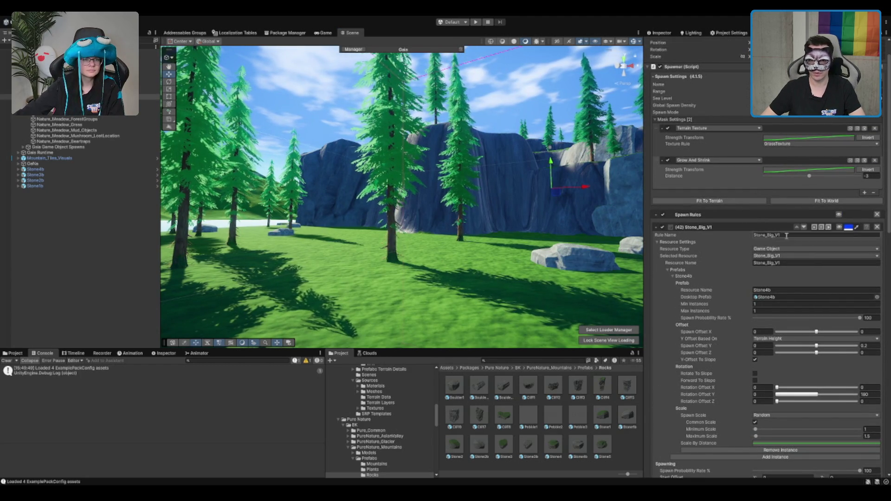
Collapse the Stone_Big_V1 rule, then frame the Stone3b rock and select Stone2b
scroll(780, 246, down, 10)
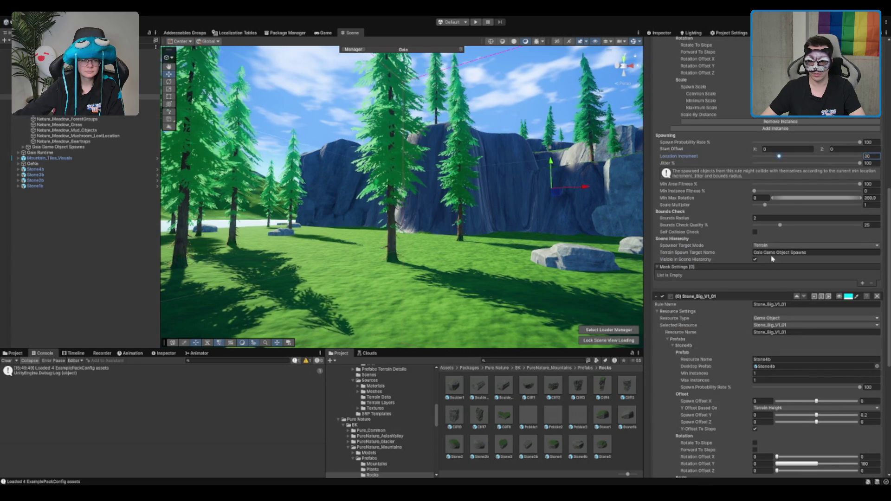
scroll(787, 306, up, 8)
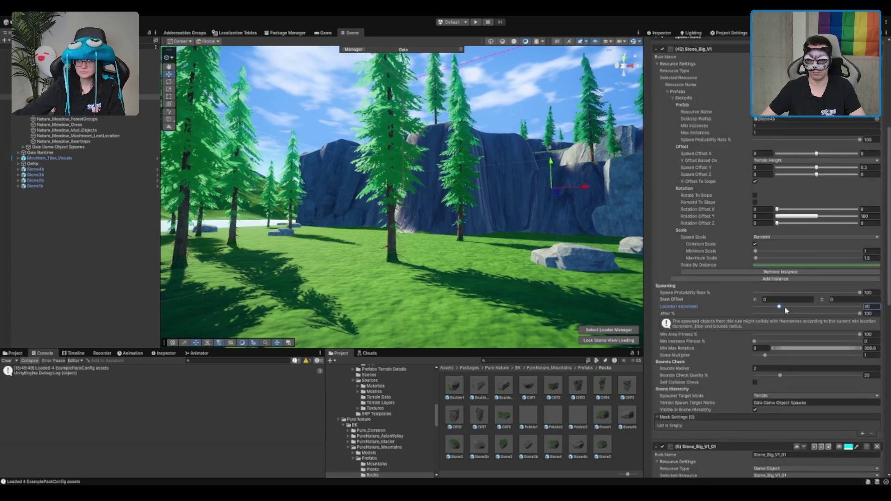
click(656, 181)
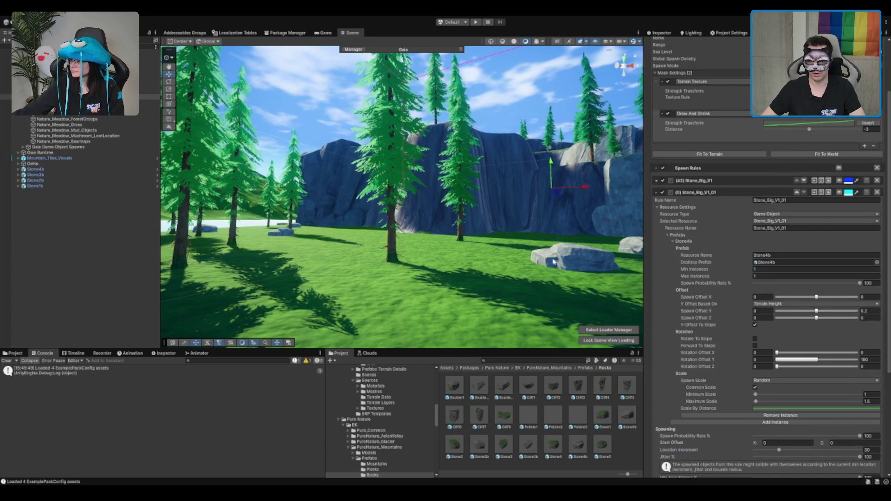
drag(306, 190, 302, 189)
click(36, 174)
key(f)
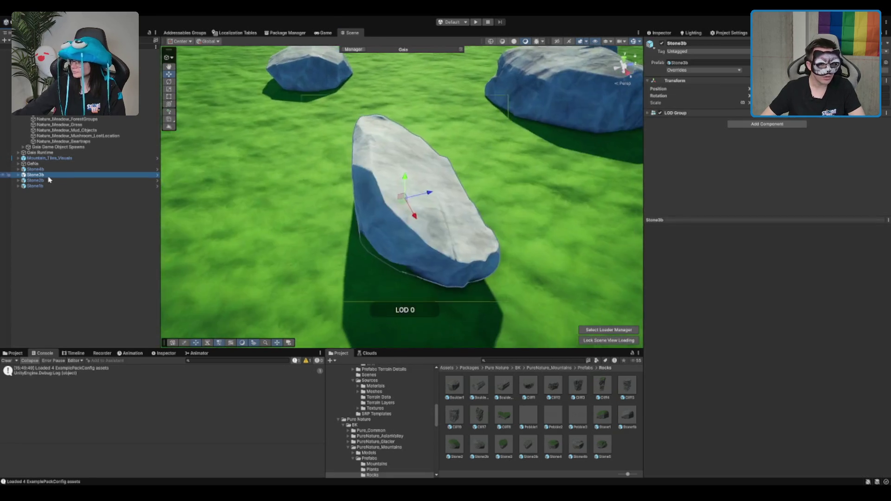
click(39, 181)
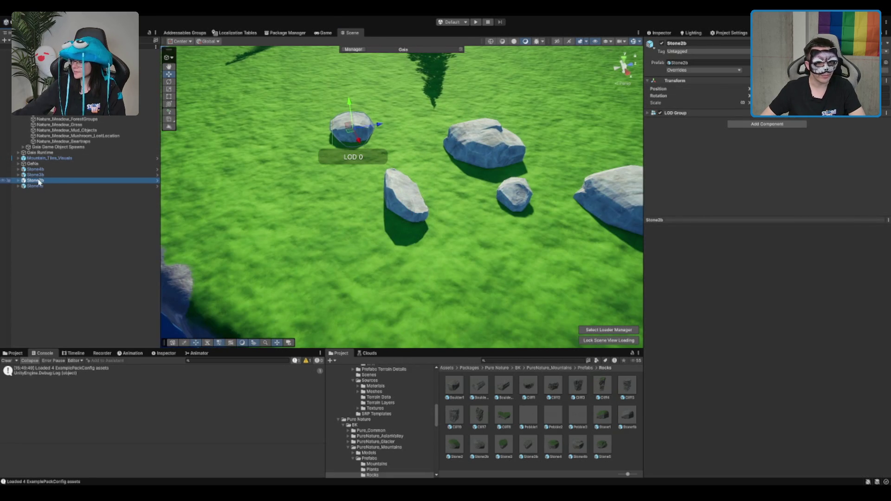
Check the stone's LOD Group settings, then select the Biome_Mountain_Trees_Small spawner
mouse_move(258, 166)
mouse_down()
mouse_move(275, 224)
mouse_move(268, 210)
mouse_up()
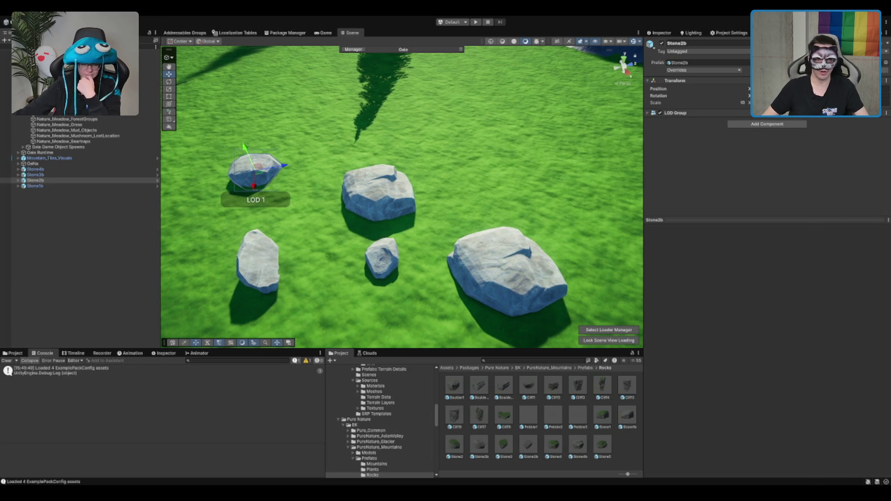
scroll(402, 197, up, 2)
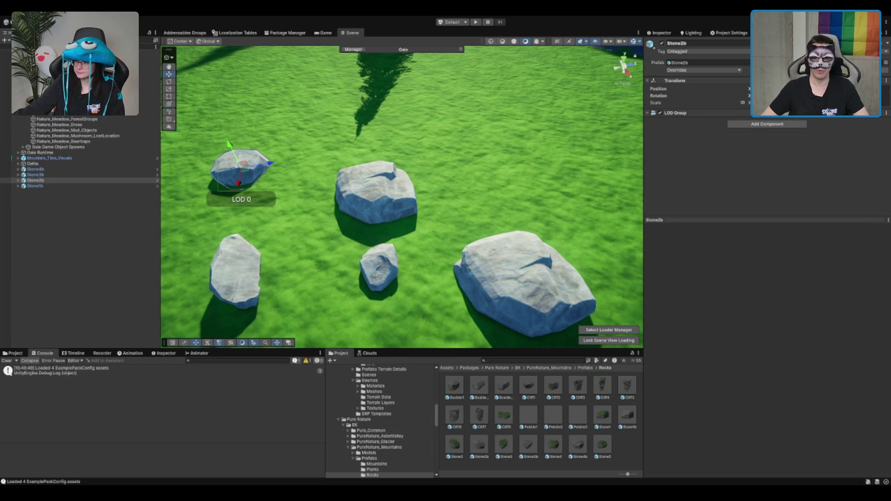
scroll(476, 180, down, 3)
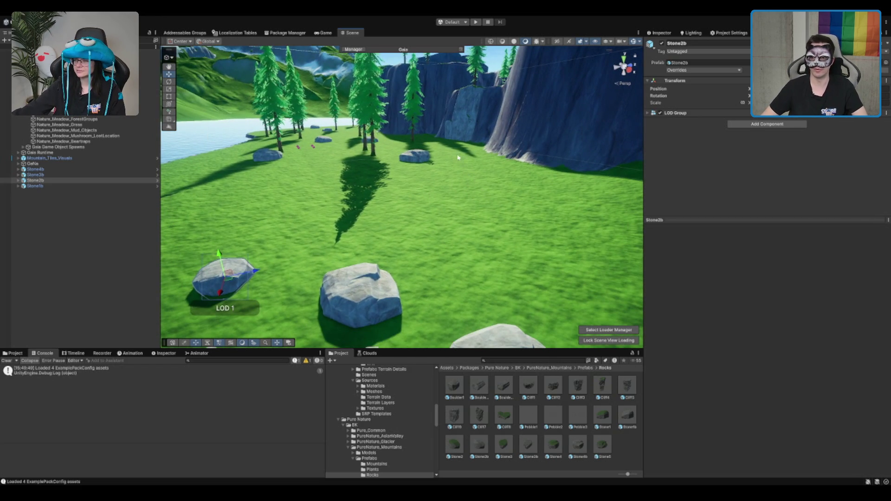
click(698, 113)
click(698, 113)
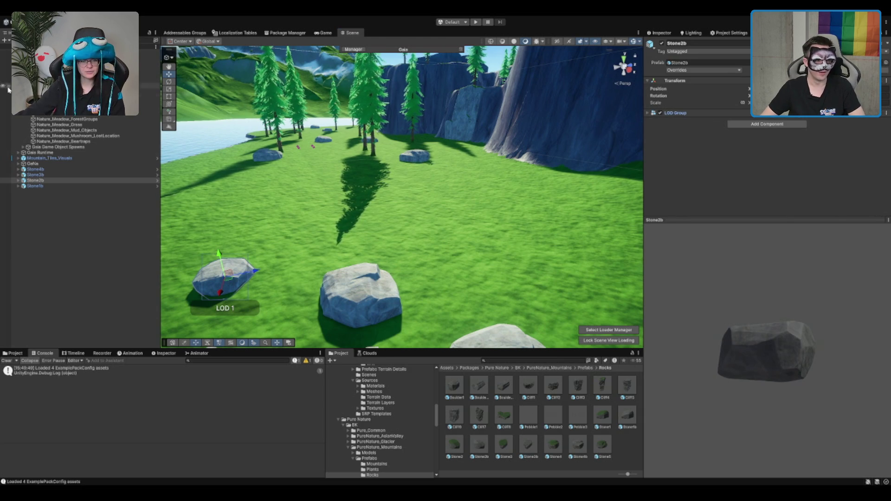
mouse_move(455, 255)
mouse_down()
mouse_move(534, 176)
mouse_move(480, 179)
mouse_up()
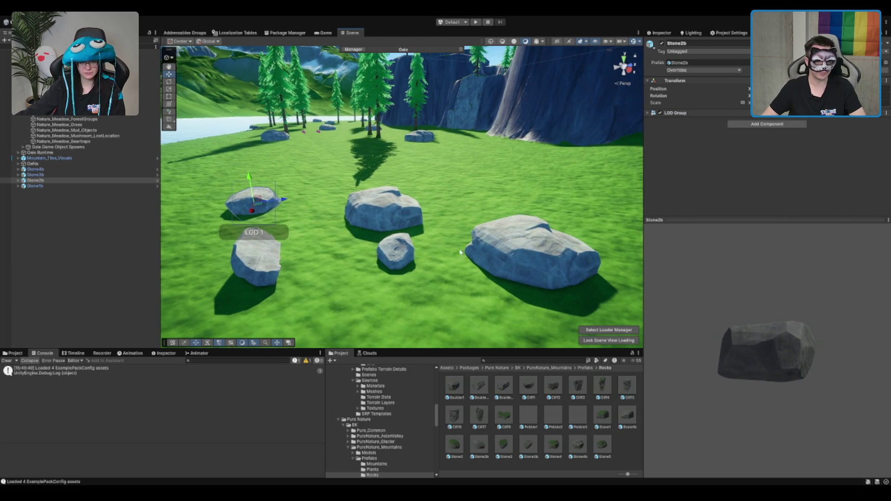
click(74, 91)
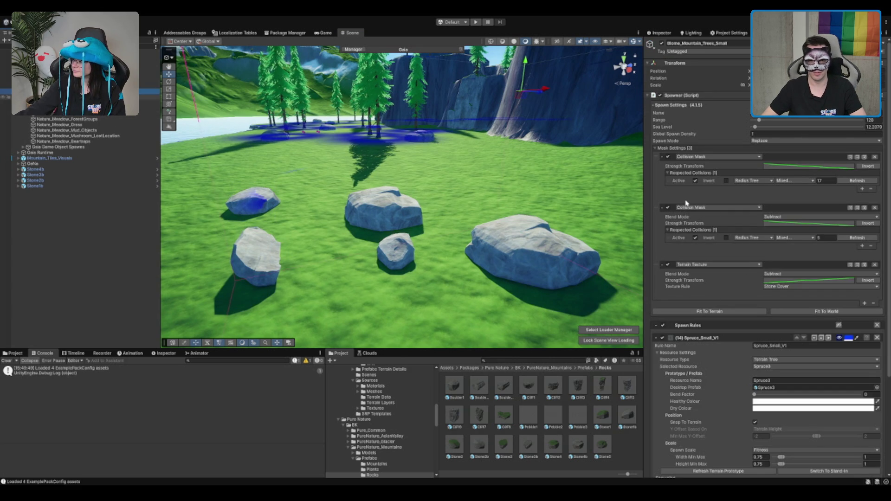
Remove the Stone_Big_V1_01 rule and add a Biome_Mountain_Stones_Small spawner to Biome_Mountain
key(Down)
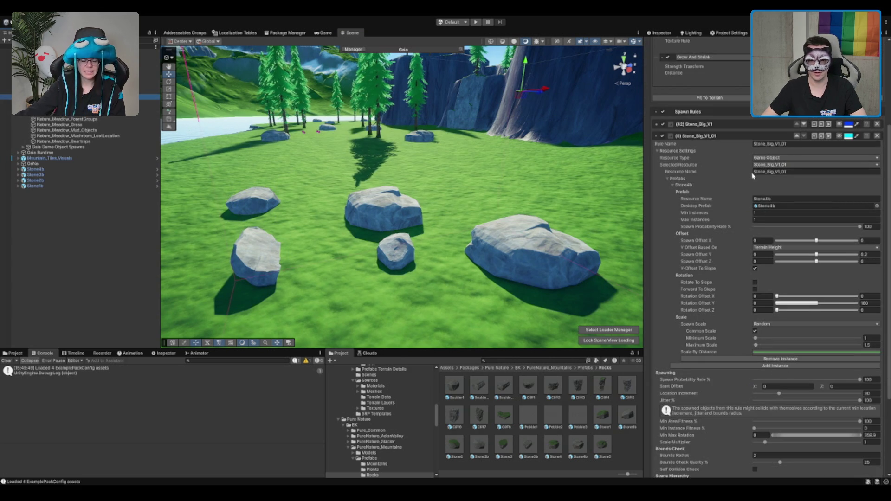
click(877, 136)
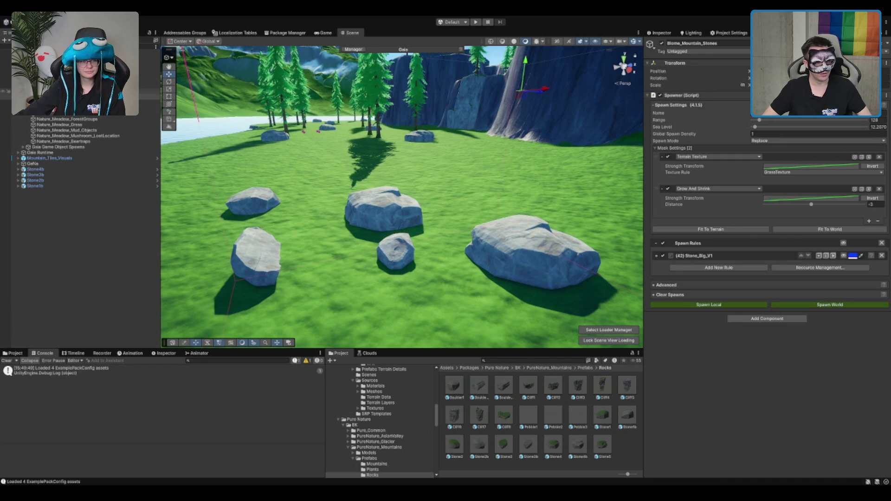
key(Up)
key(Up)
key(Up)
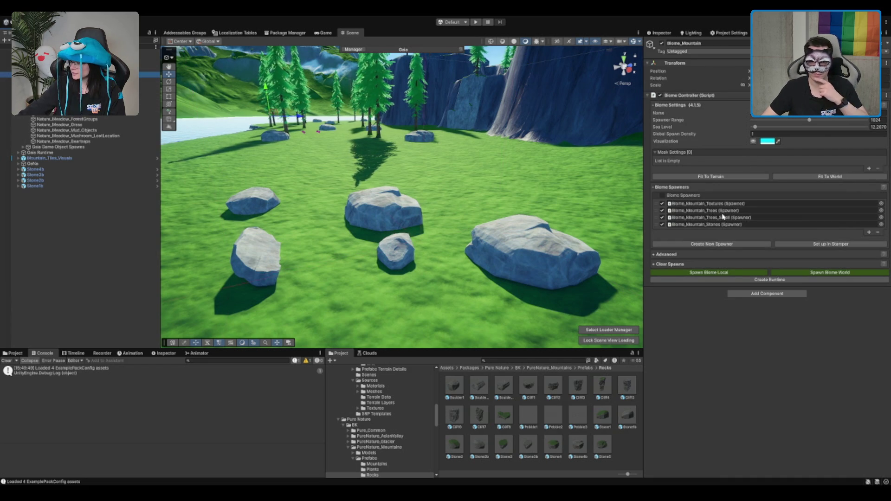
click(740, 246)
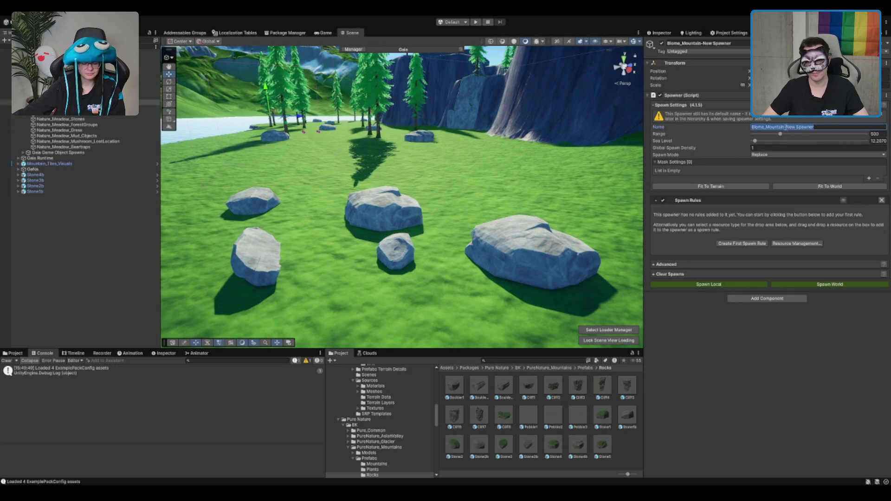
text(Stones)
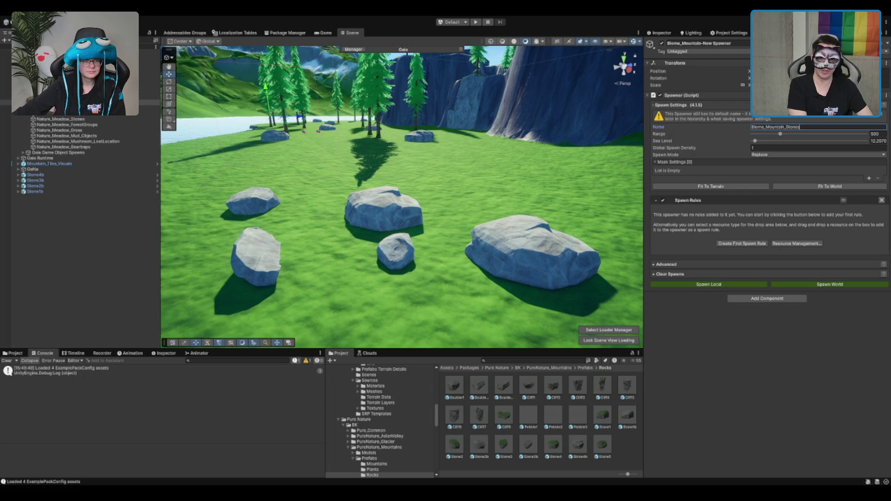
text(_Small)
key(Tab)
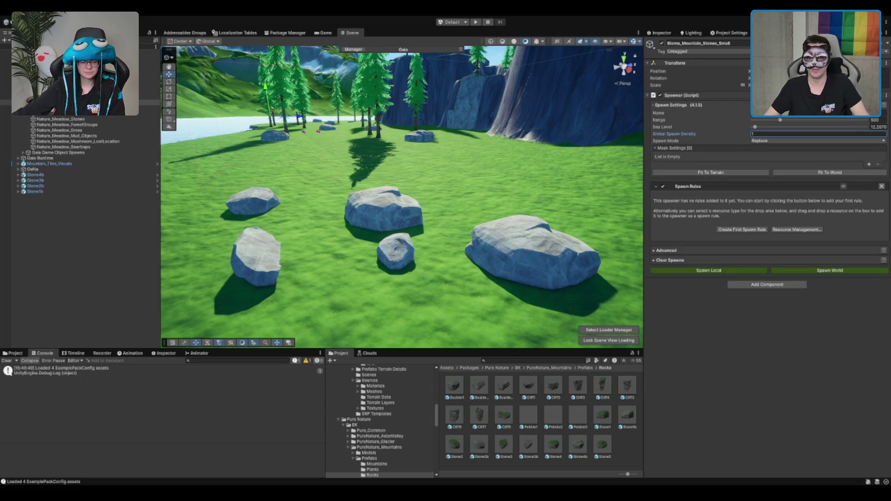
Fit the spawner's range to the world and add a rule with Stone_Big_V1's settings pasted in
click(822, 173)
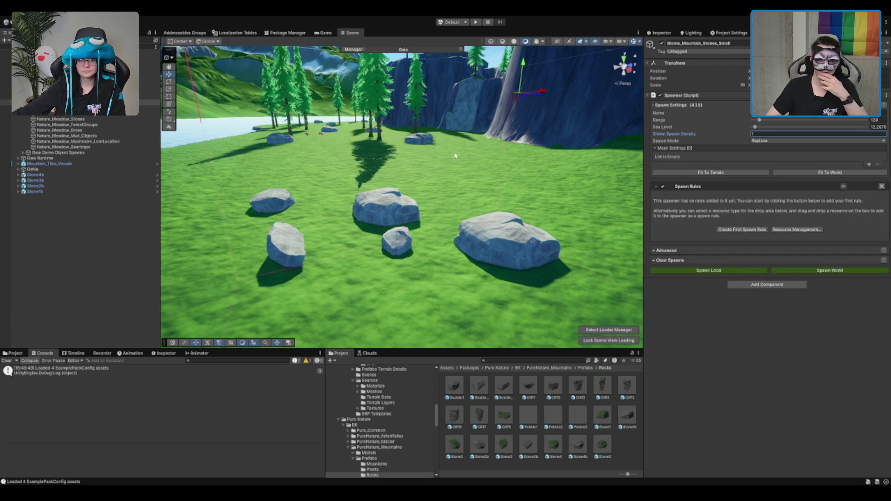
click(734, 230)
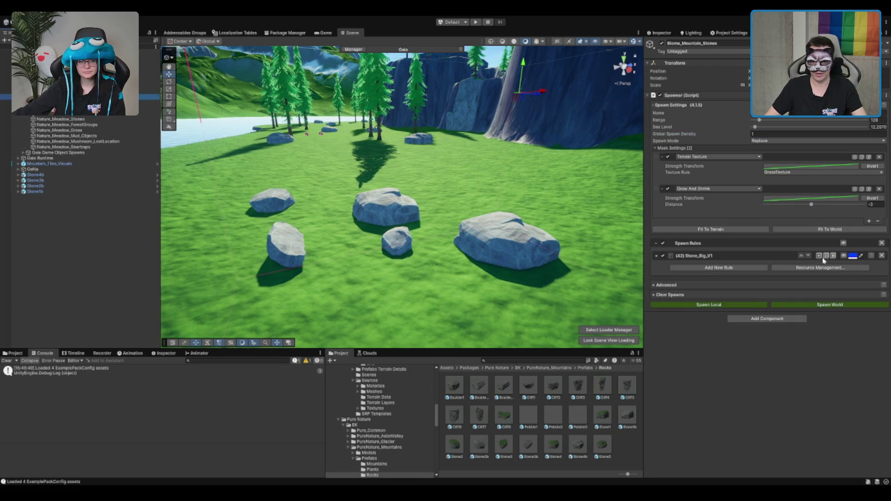
click(826, 256)
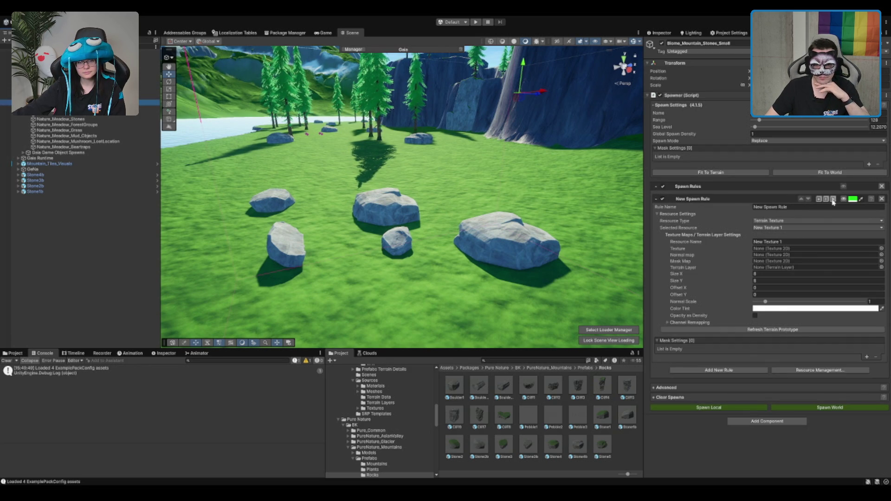
click(833, 199)
scroll(733, 203, down, 2)
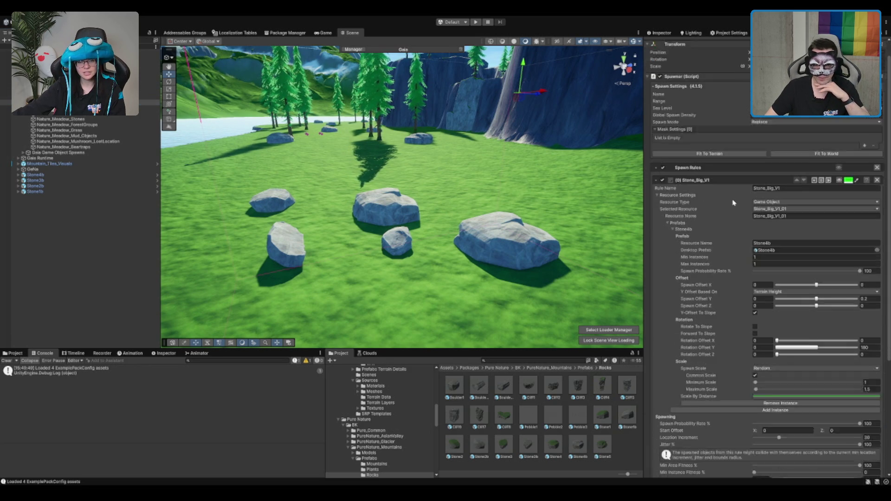
scroll(733, 203, down, 3)
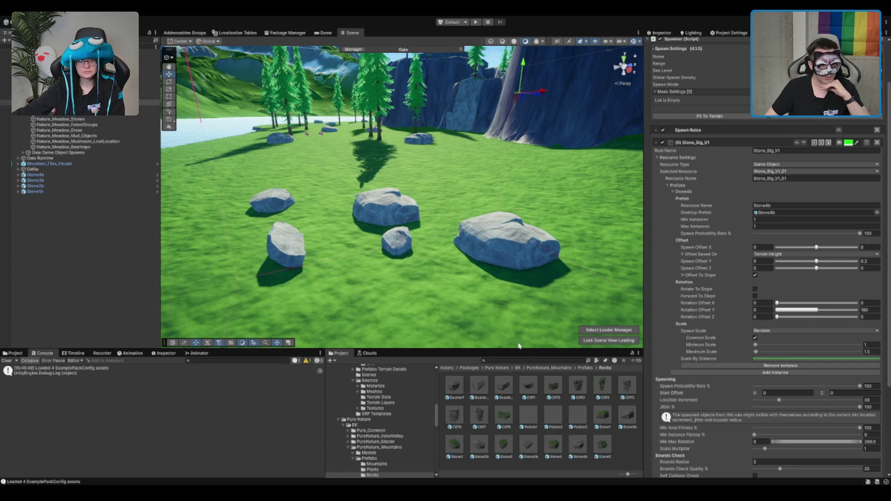
Rename the new spawn rule to Stone_Small_V1
click(55, 184)
key(Down)
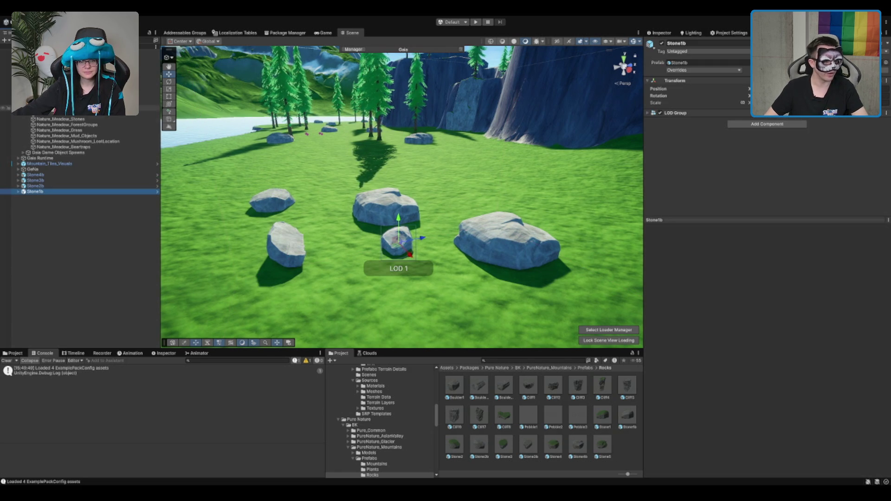
click(5, 102)
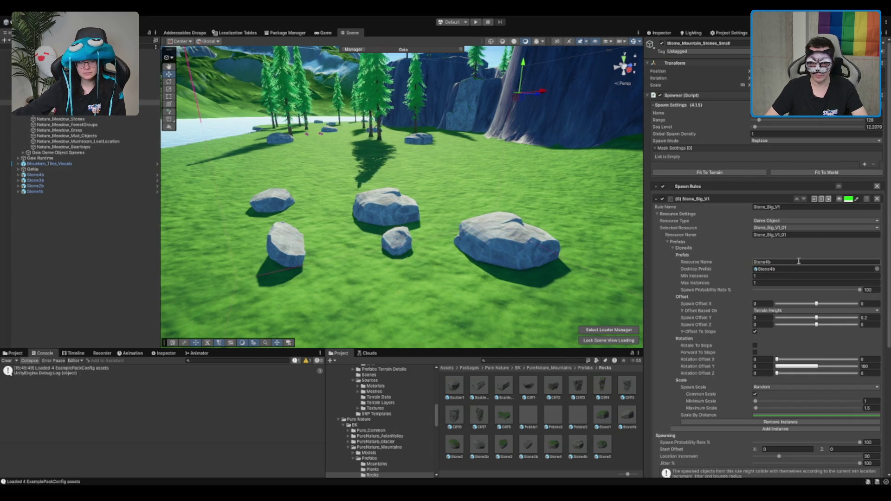
click(798, 235)
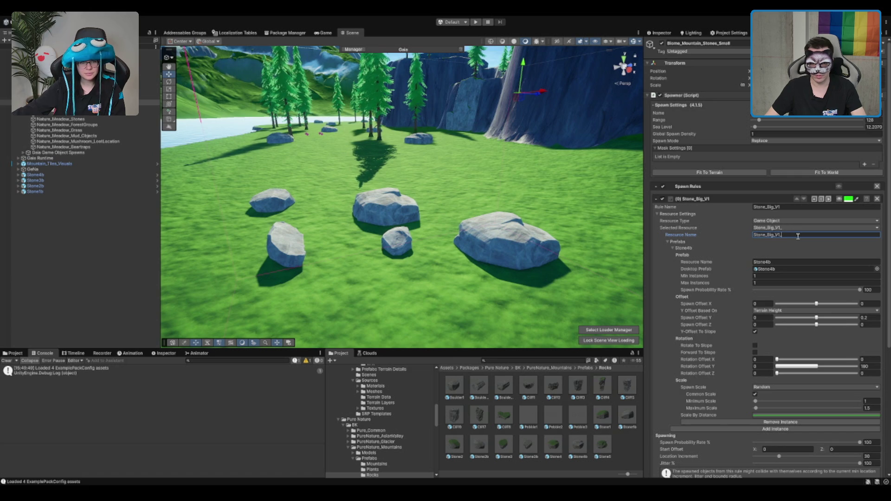
key(ctrl+a)
key(BackSpace)
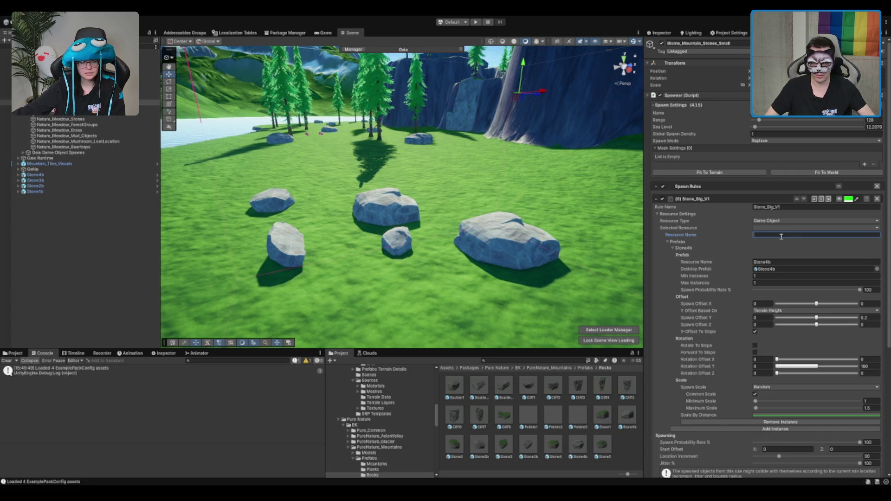
text(Stone_Sm)
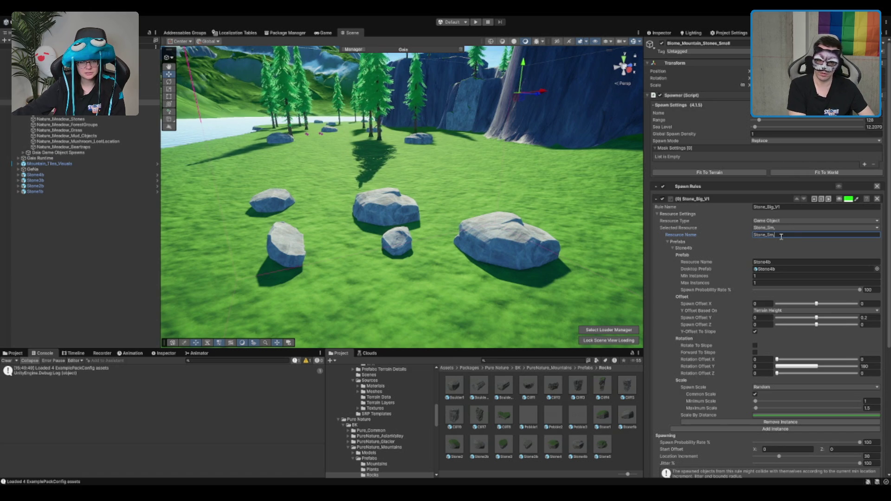
text(all_V1)
click(804, 207)
text(Stone_Small_V1)
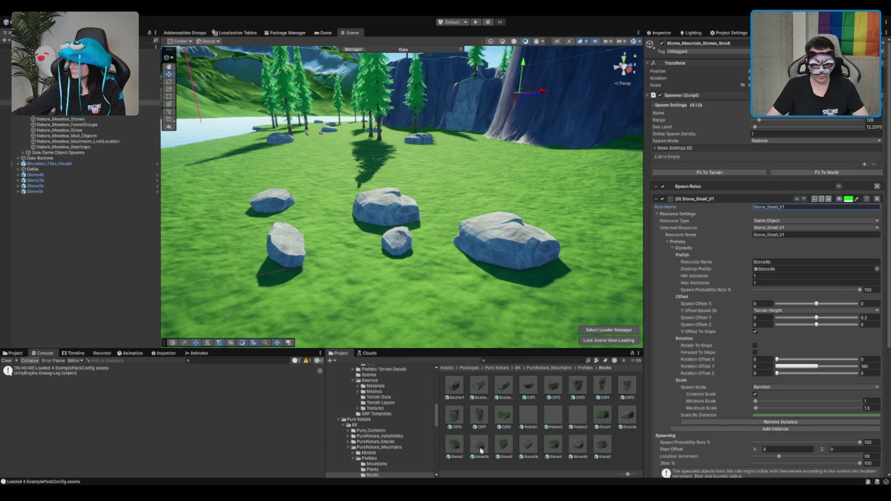
Set the rule's prefab to Stone1b with Minimum Scale 0.8 and Maximum Scale 1.3
drag(630, 419, 783, 274)
click(790, 263)
click(792, 263)
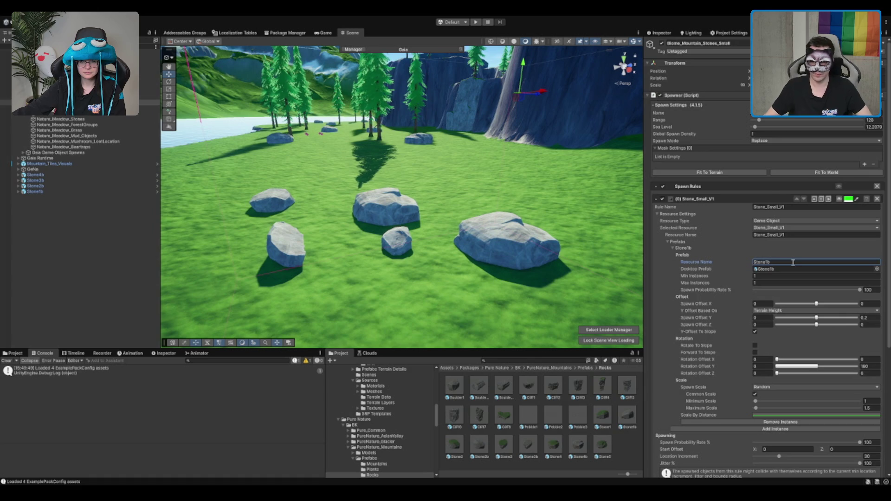
scroll(792, 263, down, 5)
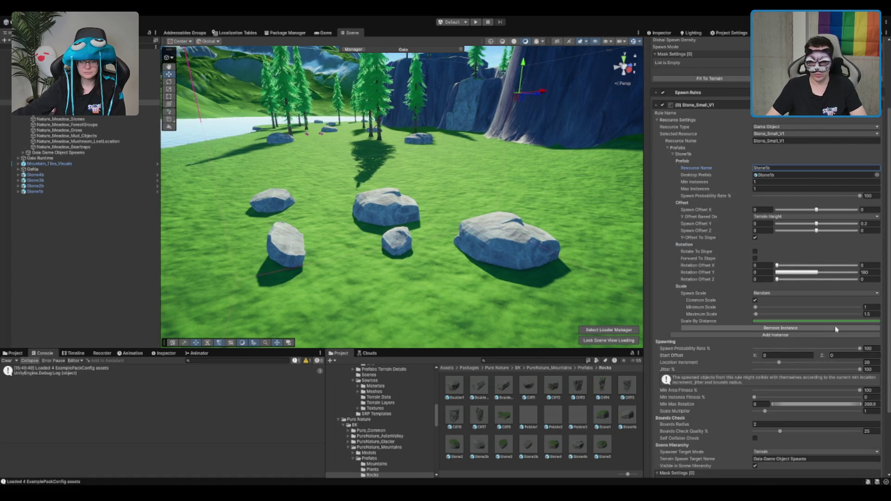
click(875, 306)
text(0.8)
click(876, 313)
text(1.3)
scroll(868, 399, down, 3)
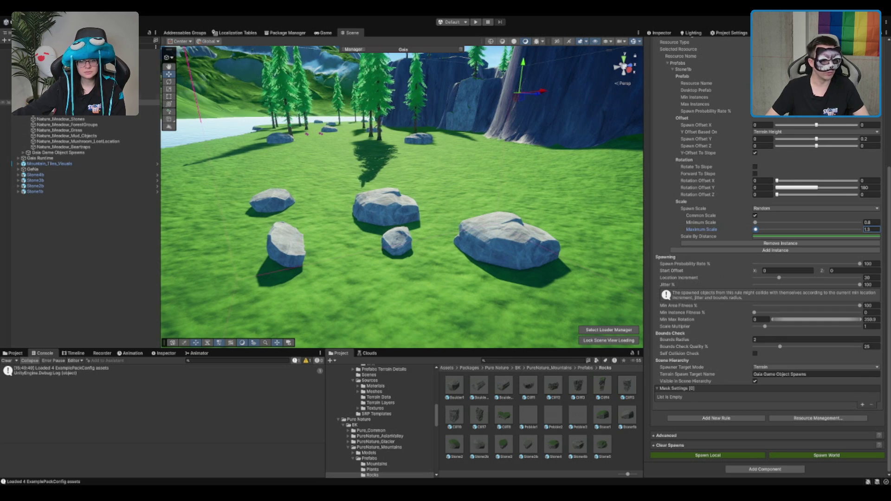
scroll(650, 139, up, 5)
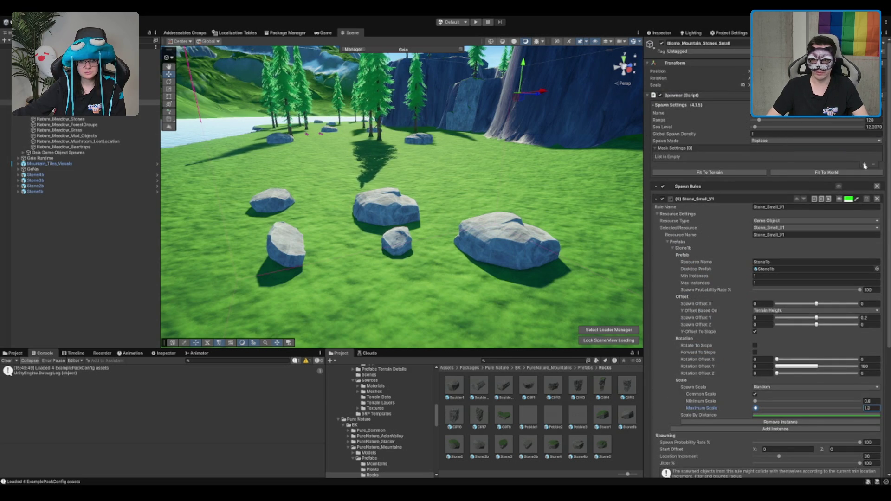
Add a mask to the small-stone spawner and make it a Collision Mask
click(864, 166)
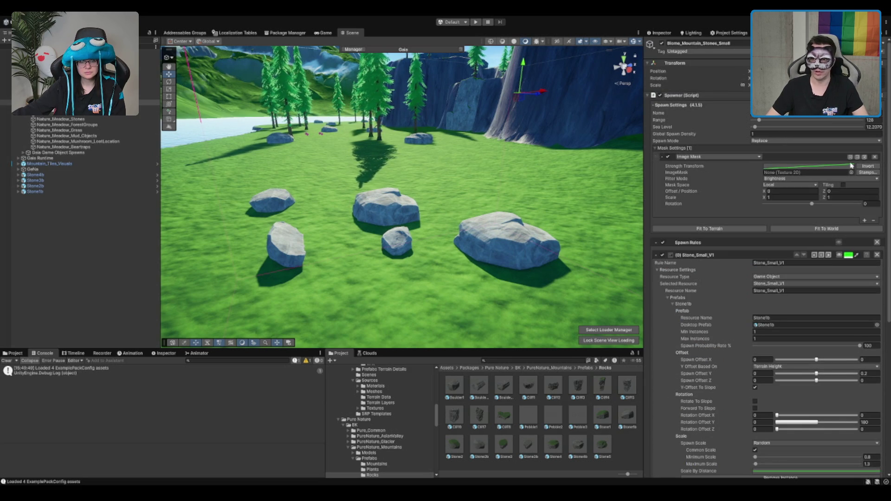
click(717, 156)
click(717, 165)
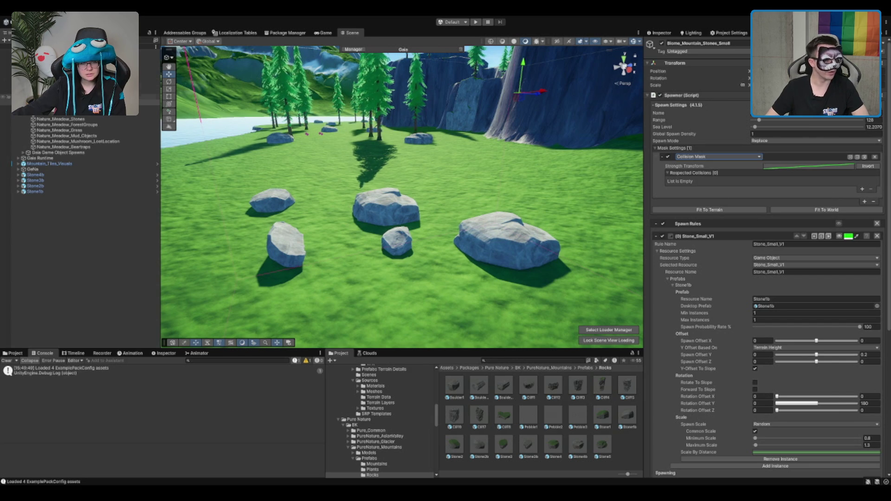
Inspect a spawned rock and the Stone4b prefab, then collapse the spawned-rock list
click(486, 225)
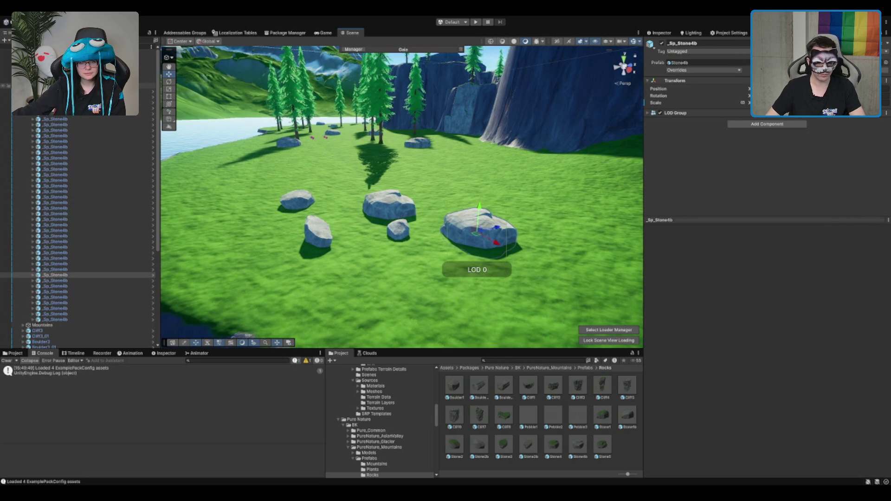
click(579, 449)
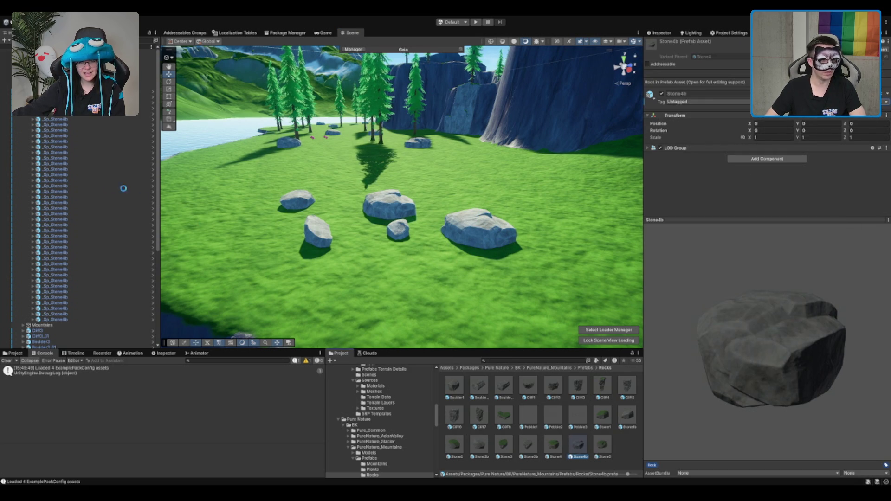
click(485, 229)
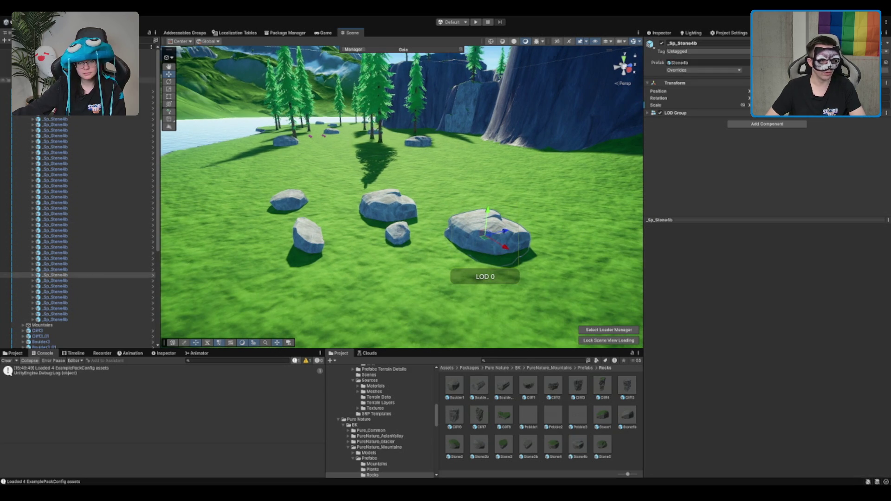
click(6, 90)
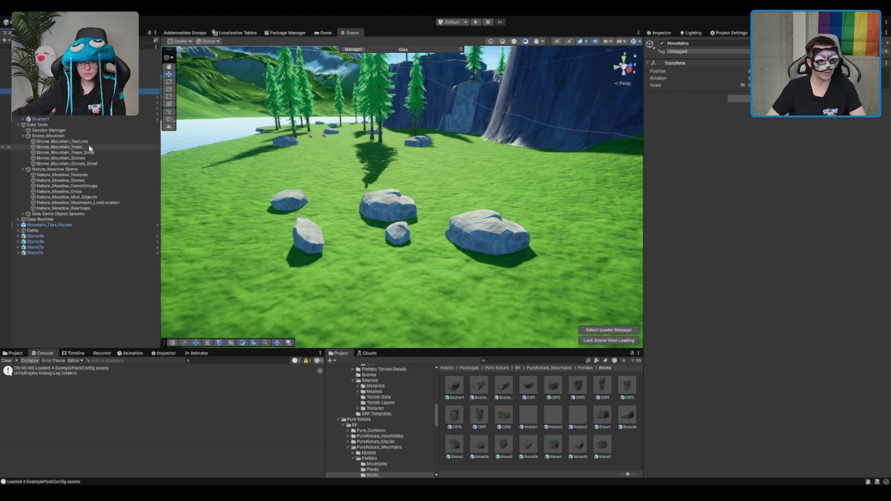
click(85, 160)
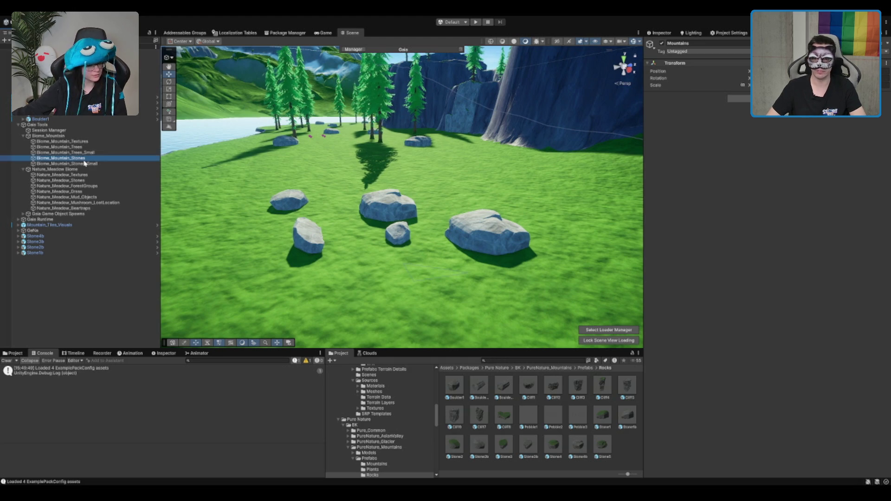
Make the small-stone collision mask respect game objects on the PW layer and refresh it
click(93, 164)
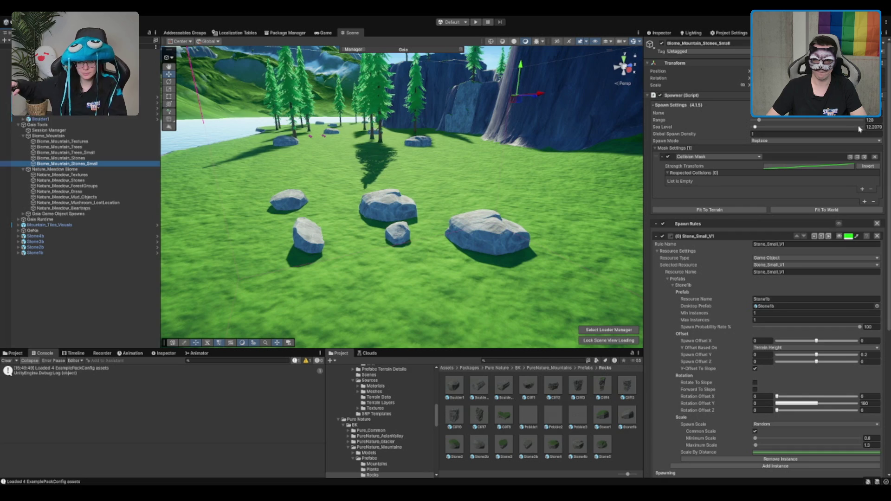
click(861, 189)
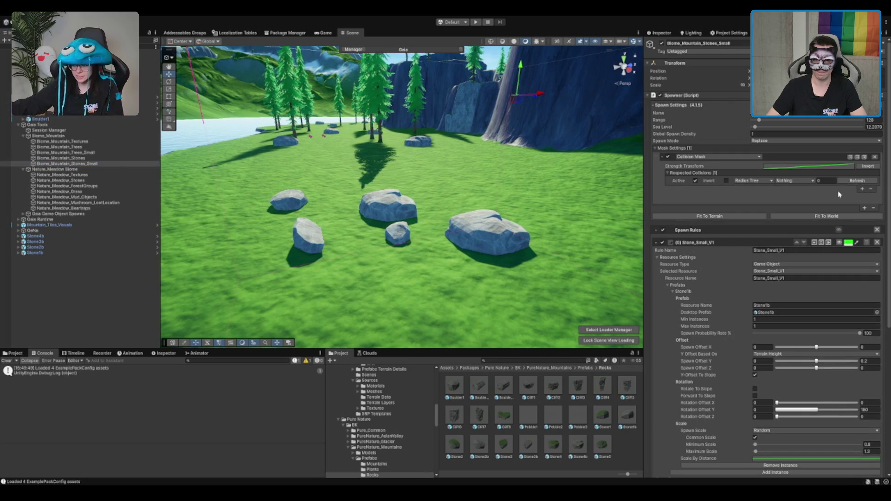
click(755, 182)
click(798, 186)
click(801, 280)
click(761, 201)
click(857, 181)
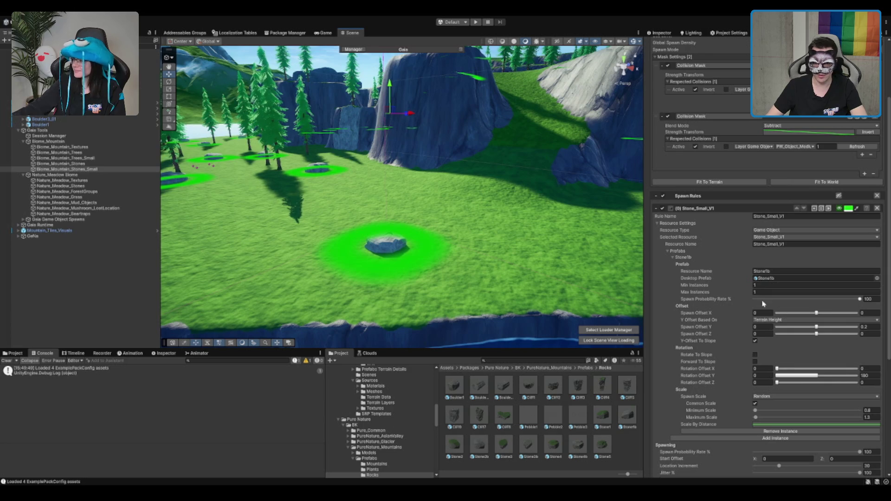
Set the Stone_Small_V1 rule's Location Increment to 20, then lower it to 10
scroll(862, 326, down, 5)
click(871, 372)
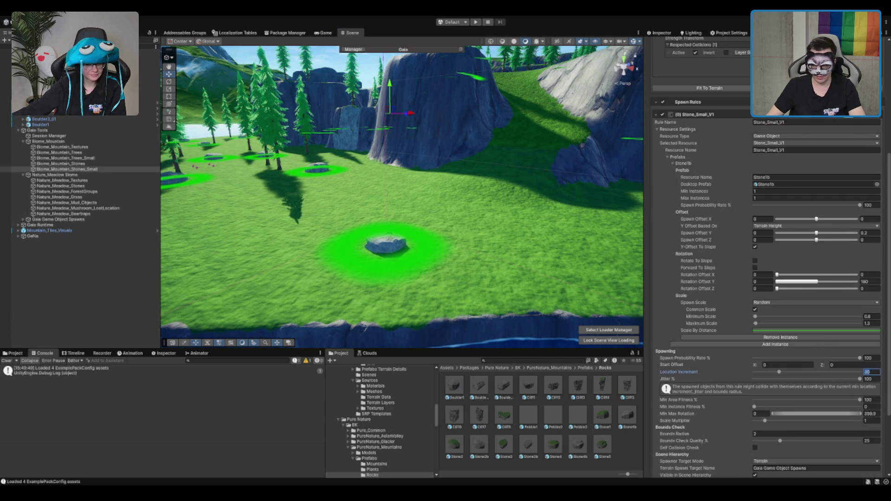
text(20)
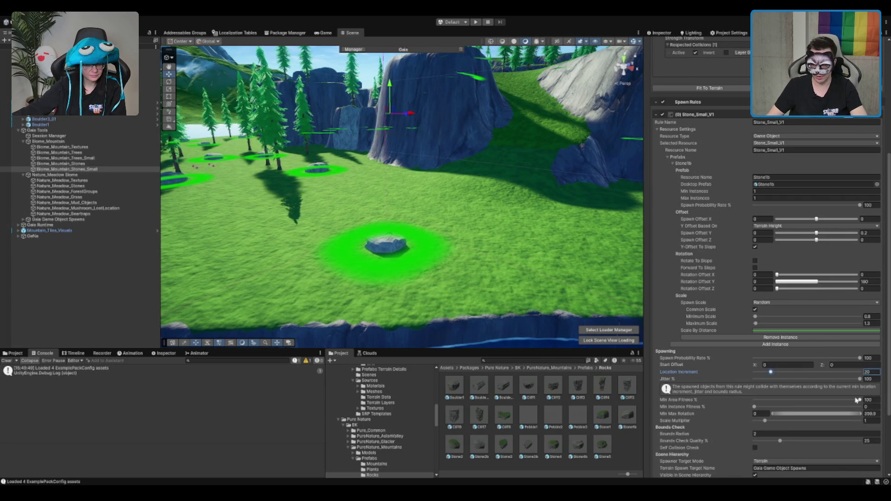
scroll(856, 400, down, 4)
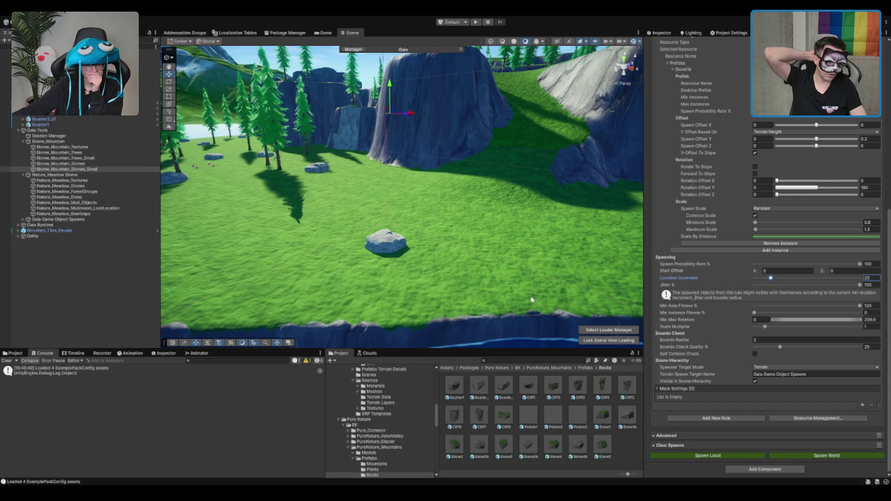
drag(531, 299, 507, 129)
scroll(506, 129, up, 5)
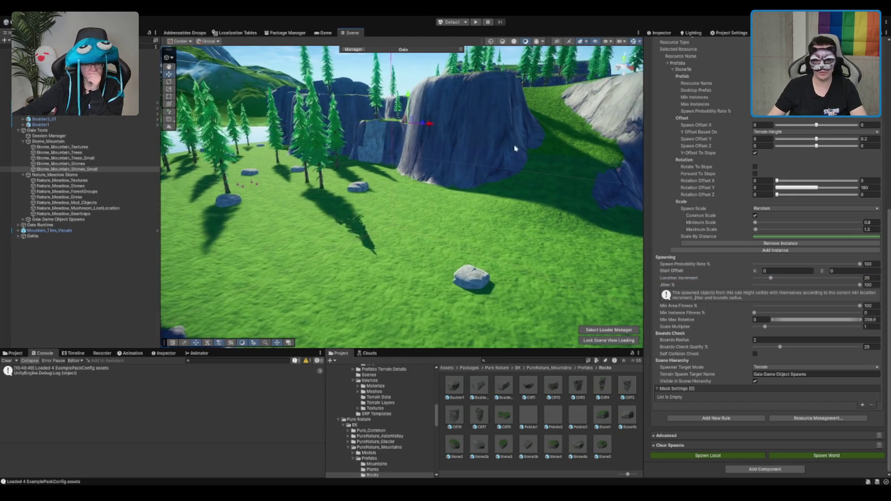
click(868, 278)
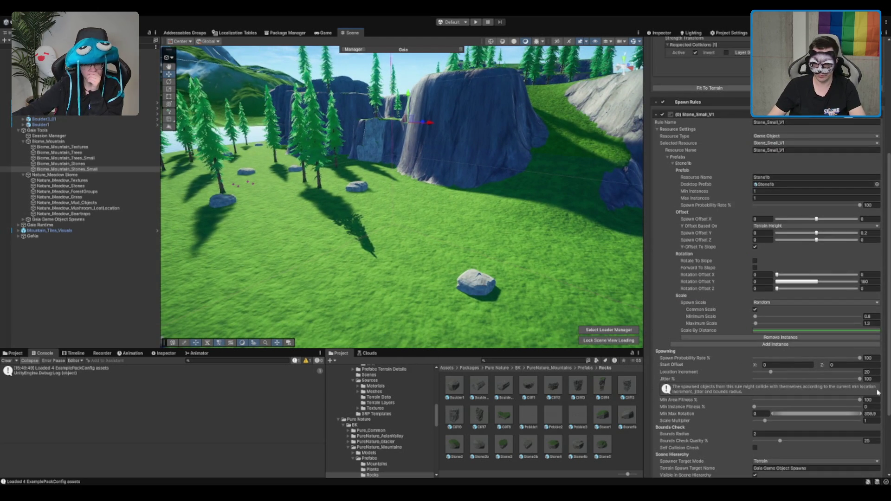
text(10)
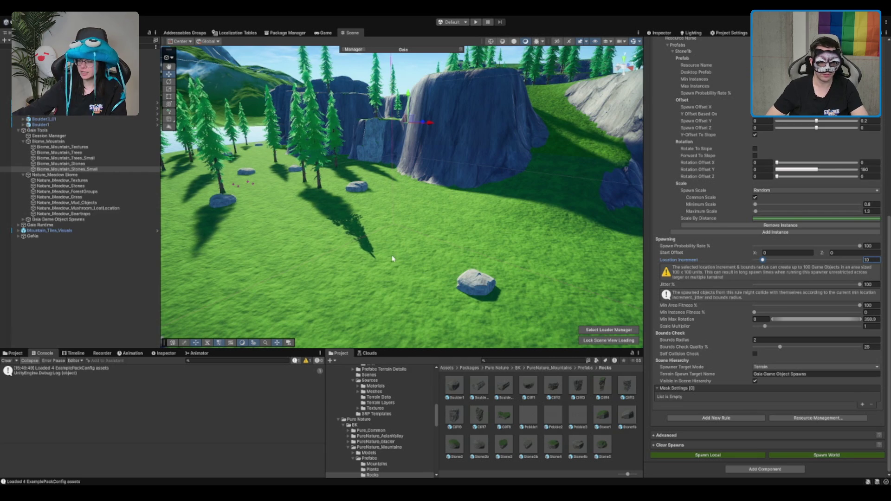
scroll(263, 142, up, 3)
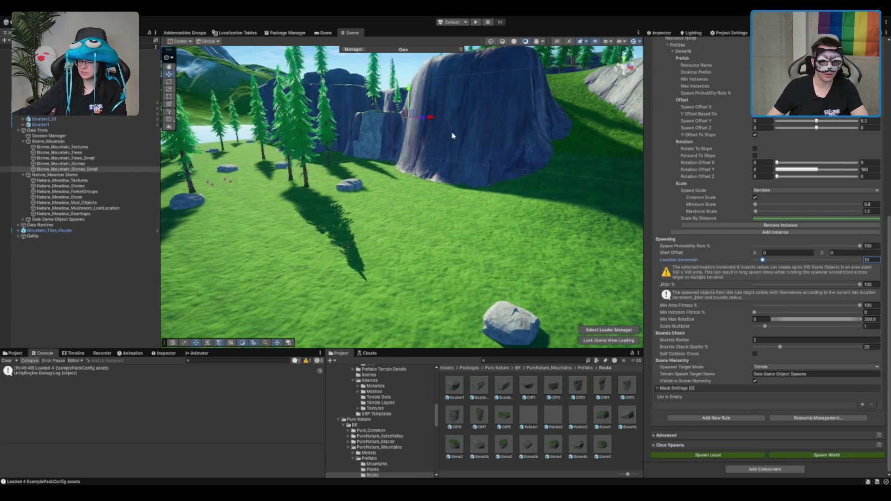
scroll(810, 249, up, 5)
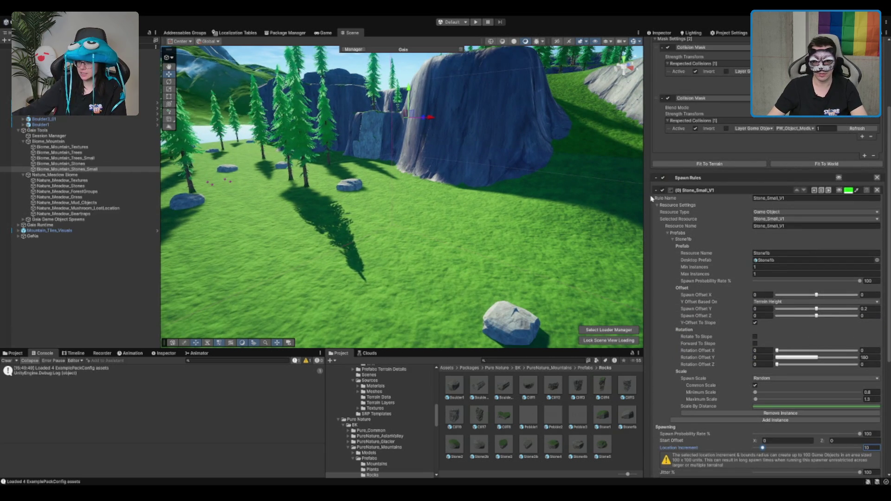
Review the collision masks, show the small-stone spawn areas, and open Biome_Mountain
click(657, 206)
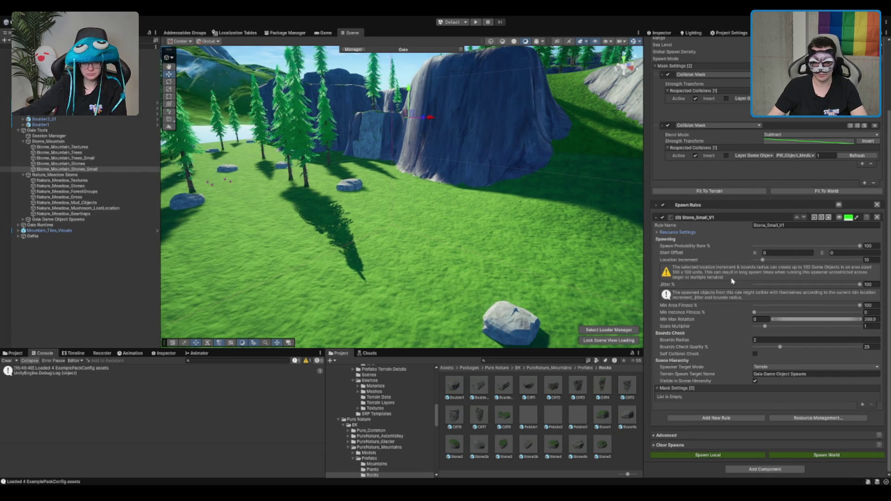
scroll(804, 257, up, 3)
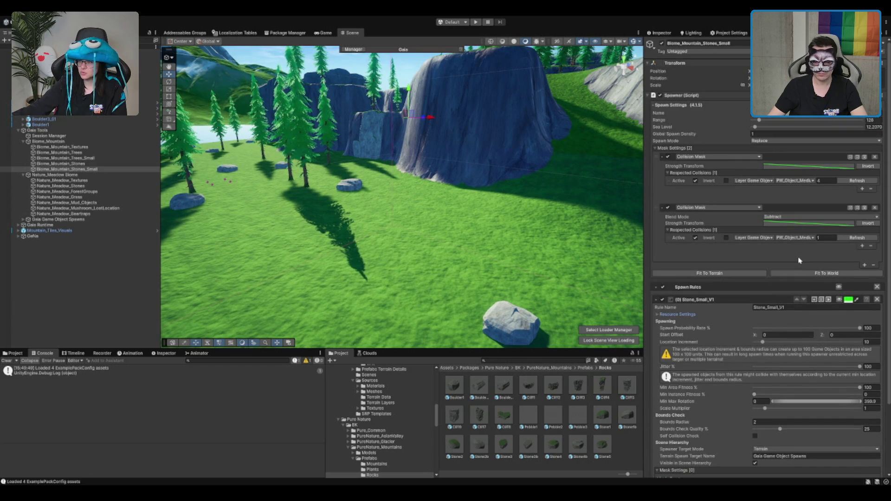
click(824, 180)
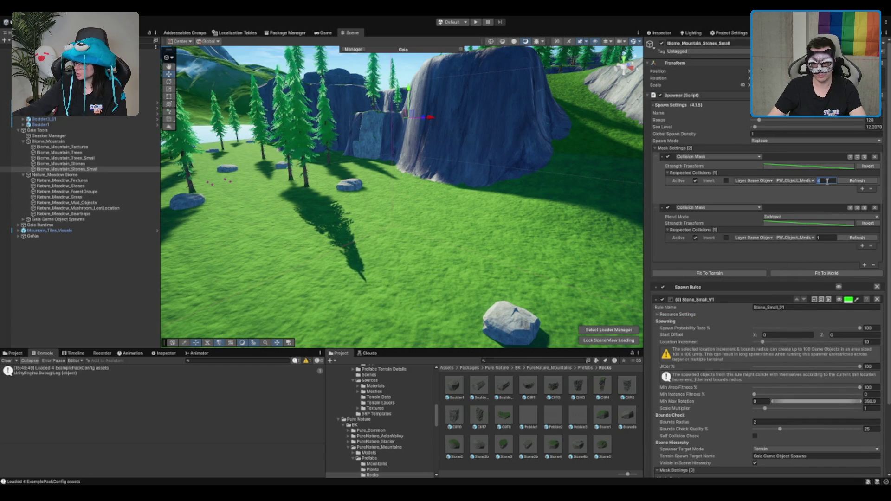
text(1)
scroll(840, 288, down, 3)
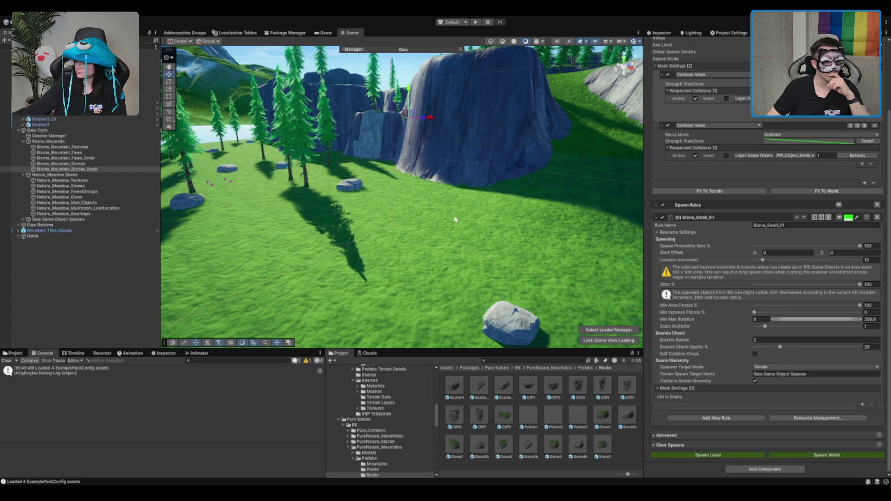
scroll(454, 219, down, 3)
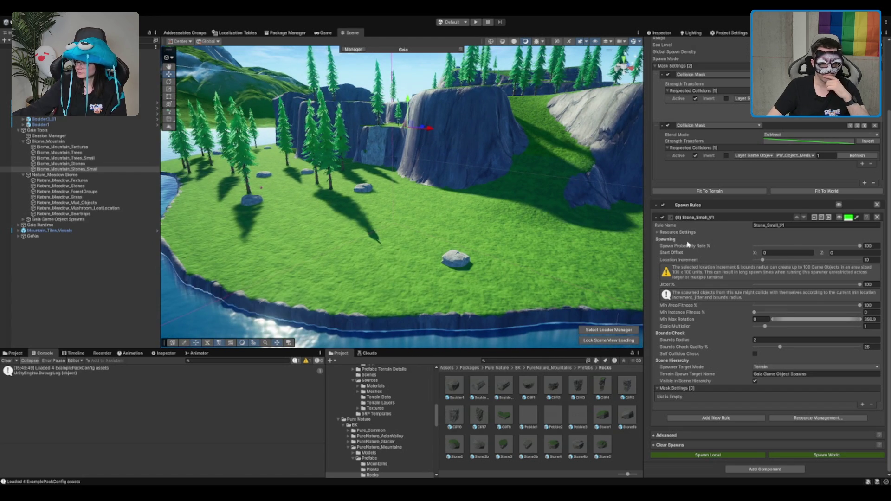
click(657, 232)
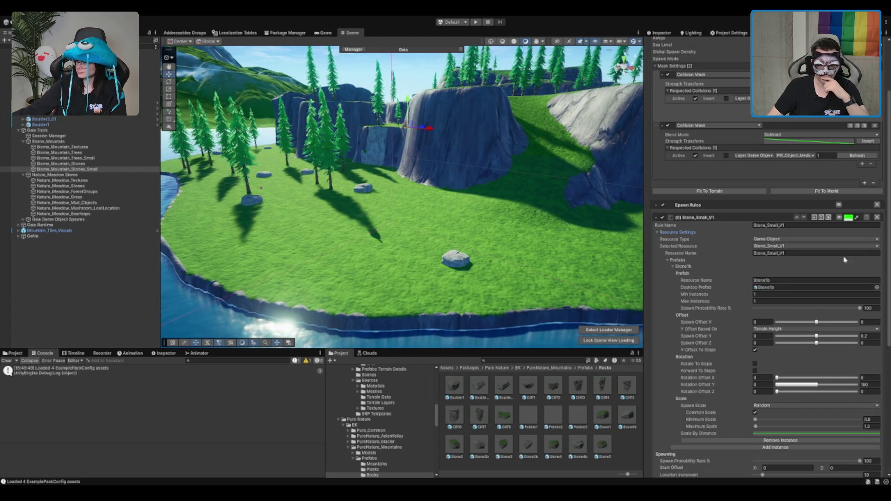
scroll(826, 250, down, 3)
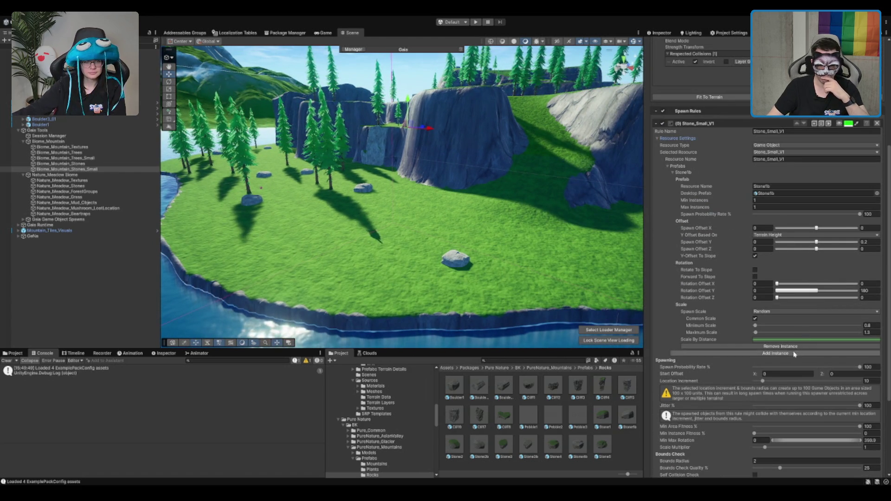
scroll(805, 343, down, 4)
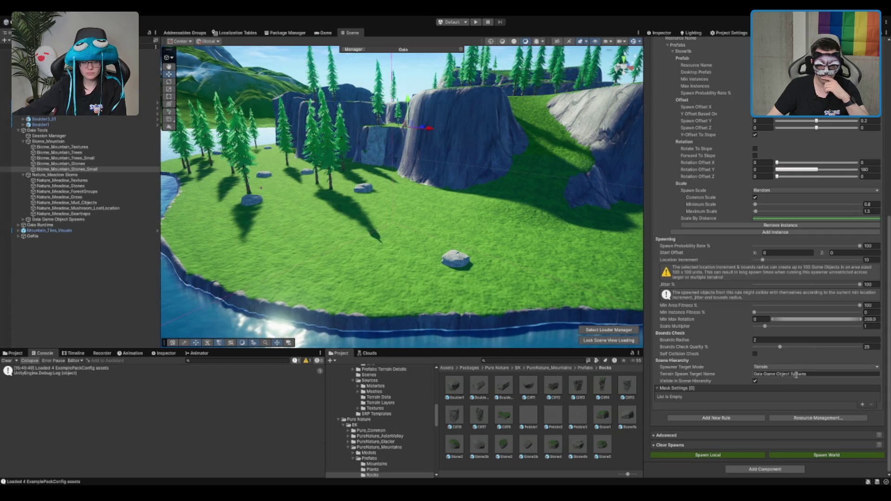
scroll(851, 326, up, 10)
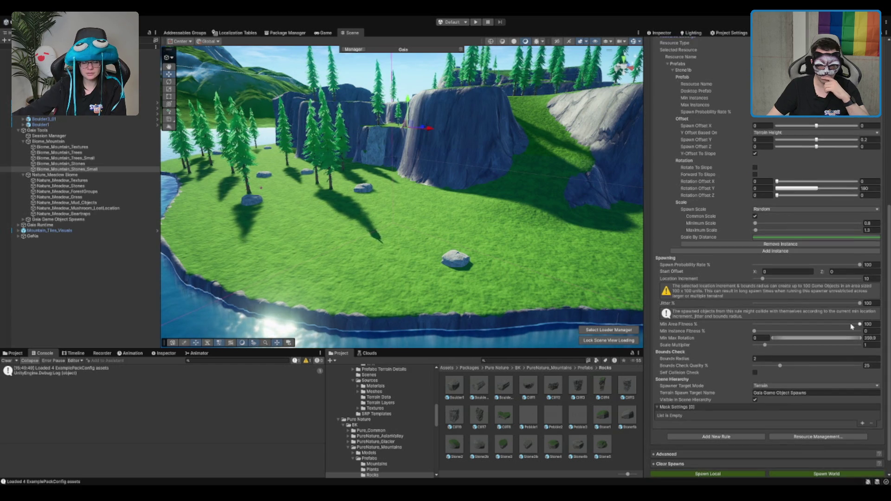
click(839, 299)
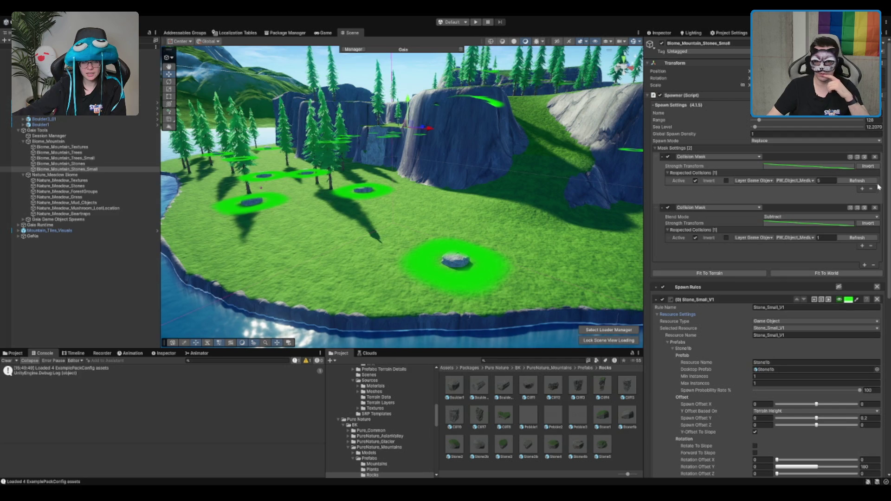
click(852, 238)
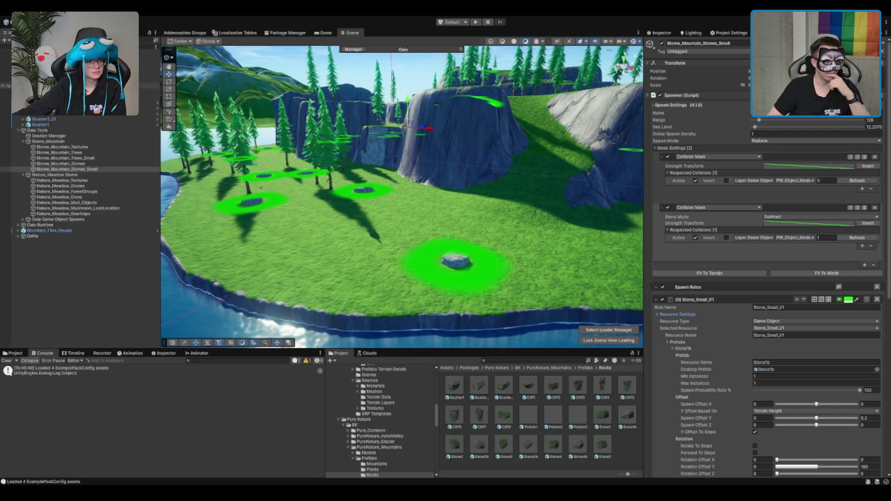
click(21, 141)
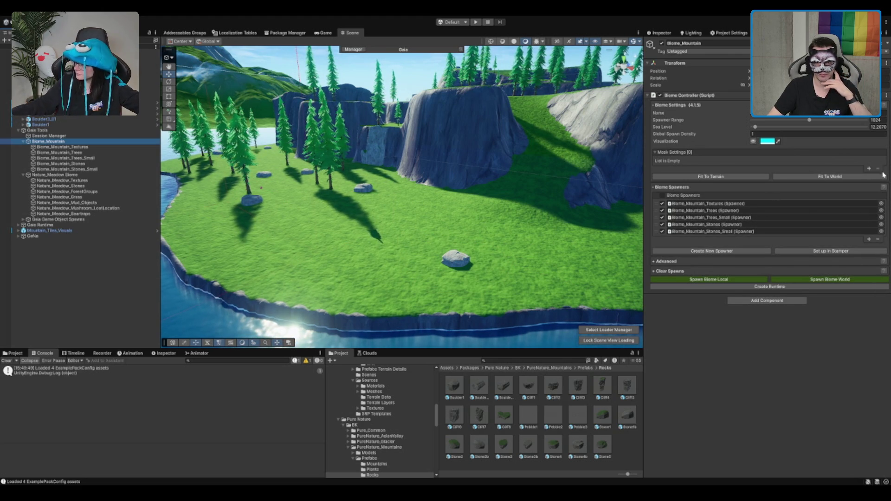
Reduce Biome_Mountain's spawner range to 128, then reselect the Biome_Mountain_Stones_Small spawner
click(865, 176)
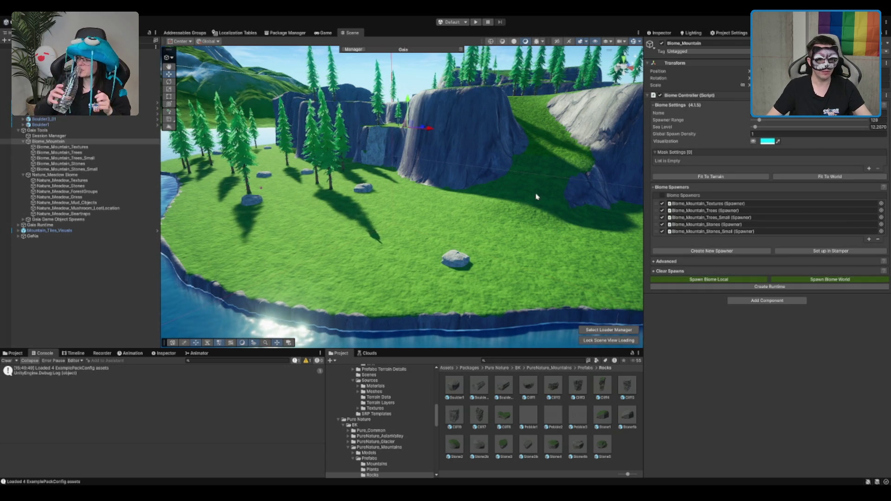
click(264, 174)
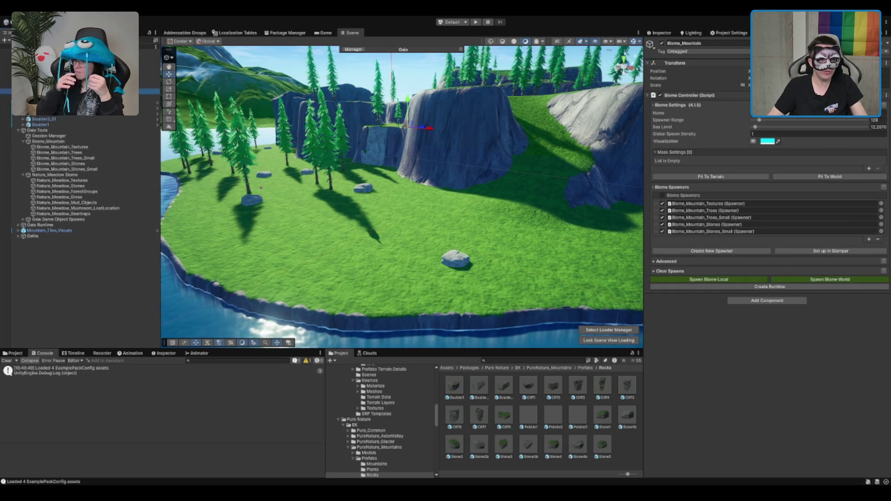
click(84, 169)
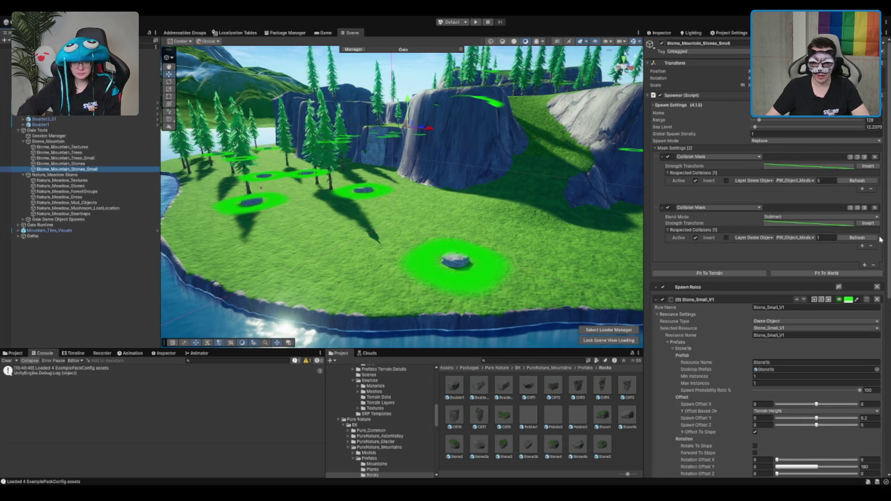
Set the first collision mask's layer value to 5
scroll(481, 274, up, 2)
drag(483, 277, 489, 197)
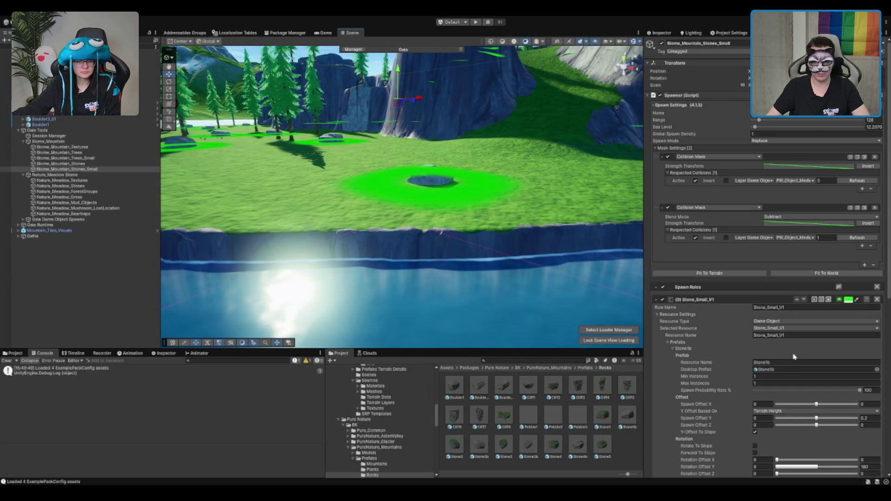
scroll(792, 355, down, 3)
scroll(785, 344, down, 1)
scroll(785, 344, up, 4)
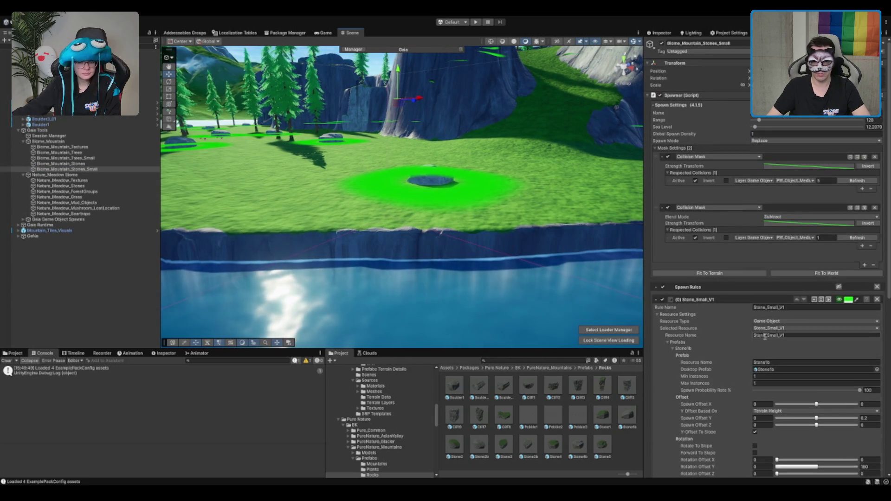
click(822, 182)
text(0)
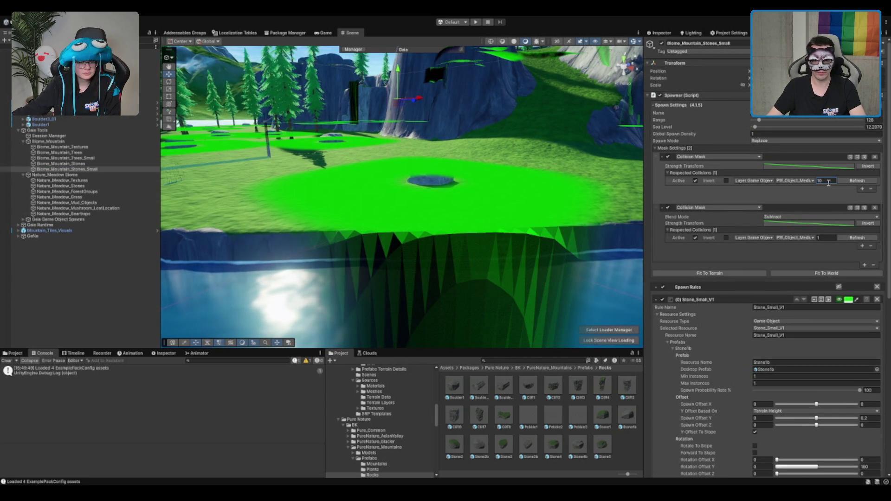
key(BackSpace)
key(BackSpace)
text(5)
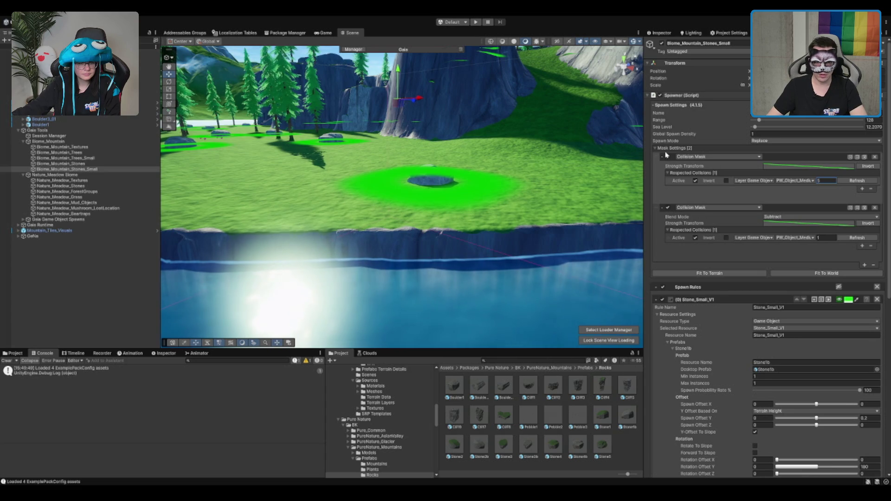
Untick the first collision mask and view the small stones across the meadow
click(662, 157)
click(668, 167)
click(668, 157)
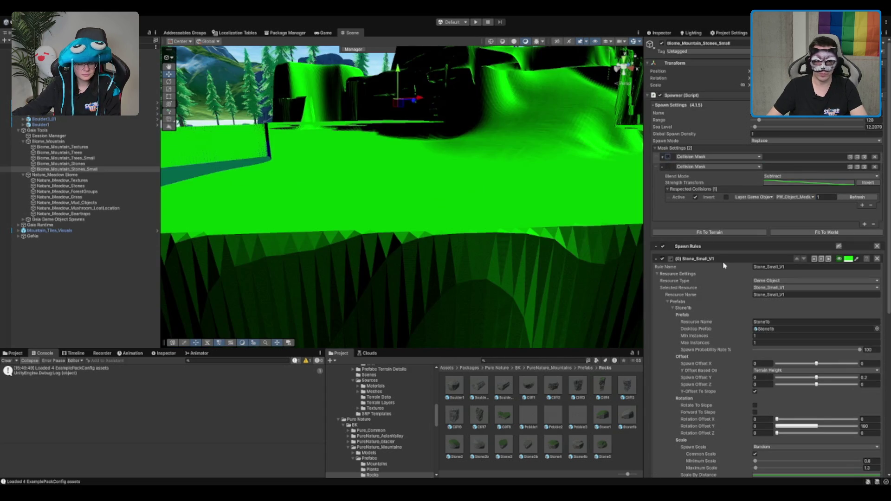
scroll(753, 312, down, 10)
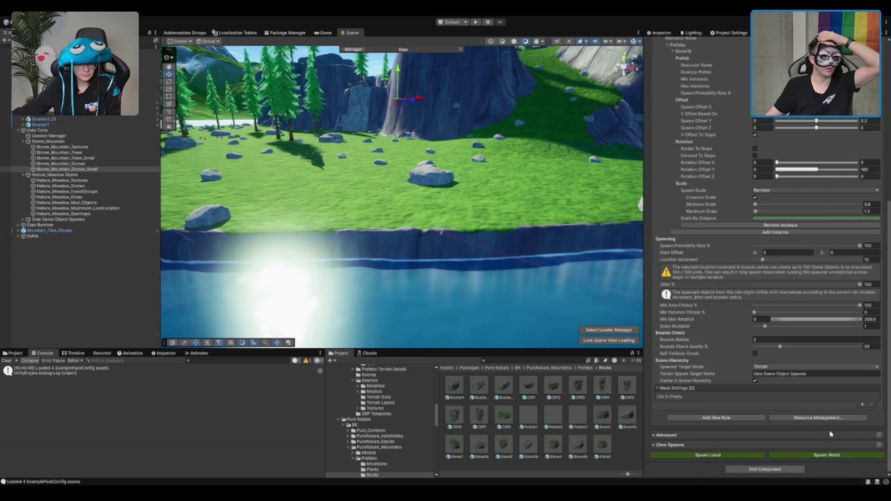
scroll(453, 159, down, 3)
mouse_move(454, 162)
mouse_down()
mouse_move(597, 212)
mouse_move(491, 209)
mouse_up()
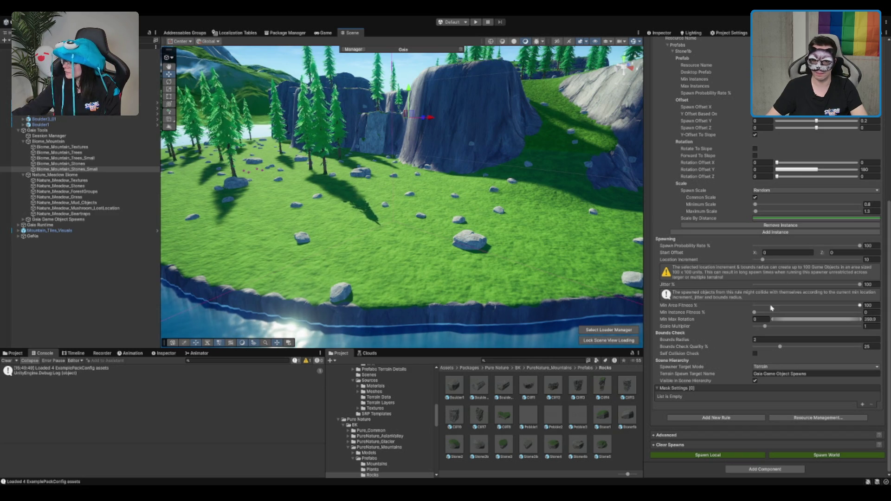
Re-enable both collision masks on the small-stone spawner
scroll(778, 323, up, 6)
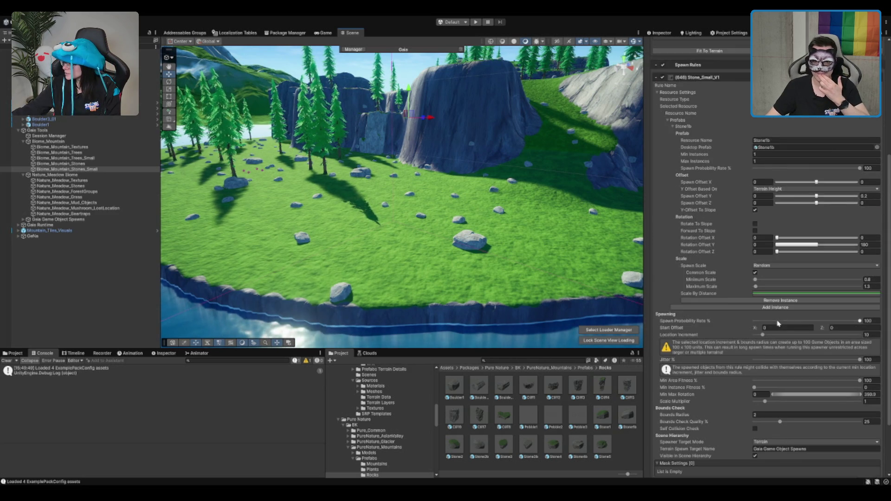
scroll(801, 375, up, 1)
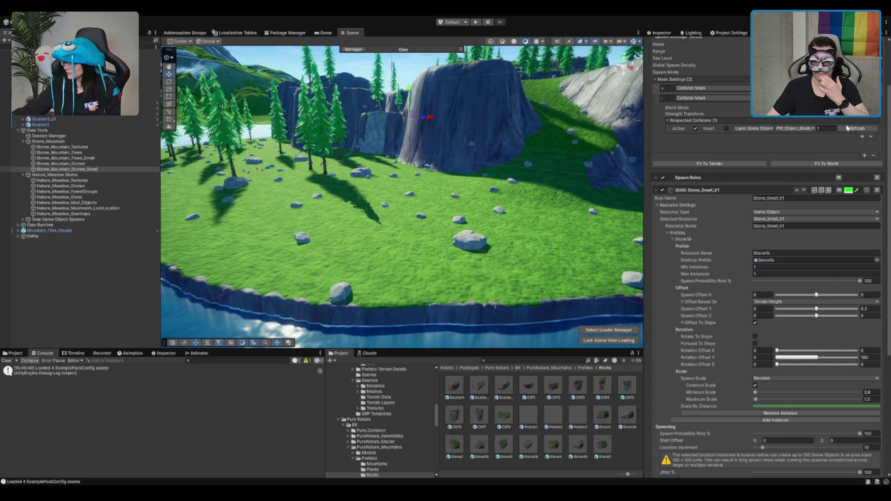
click(667, 98)
click(667, 89)
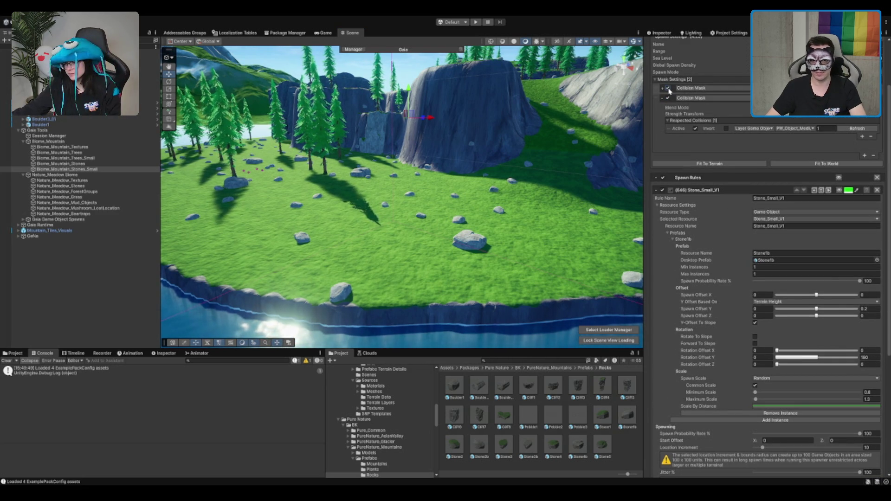
click(664, 88)
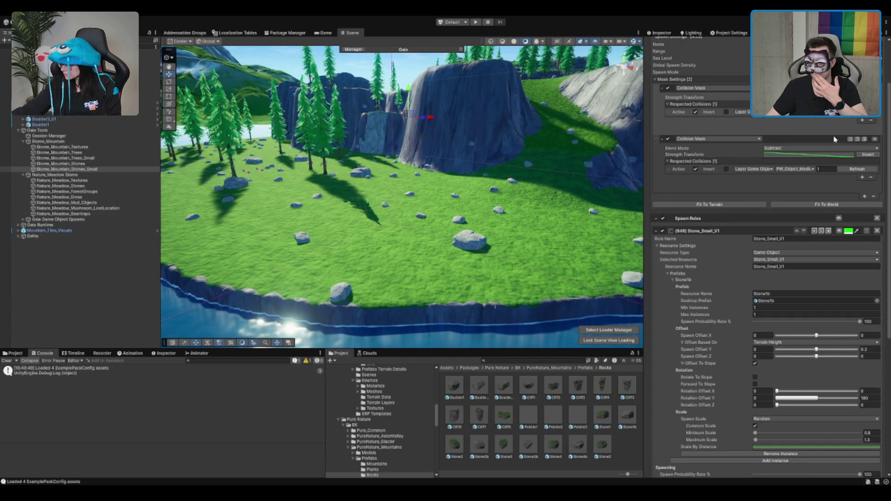
Respawn the small stones across the world and set Location Increment to 1
scroll(834, 138, down, 10)
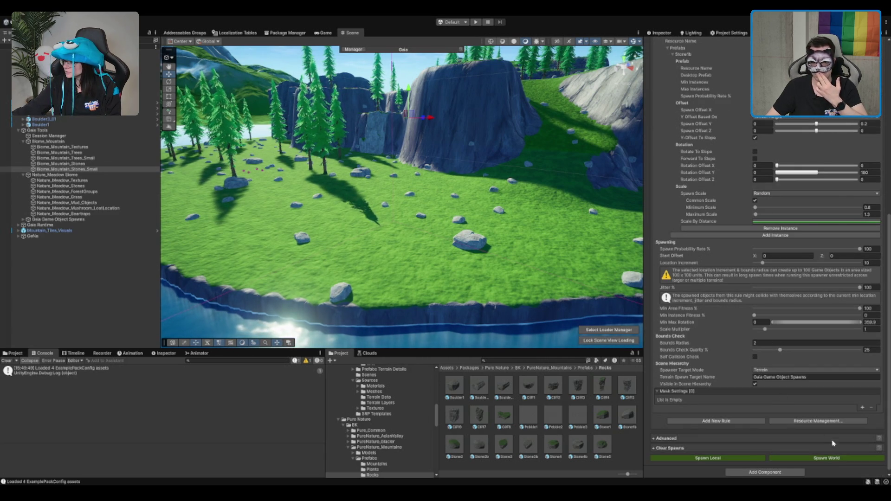
click(822, 458)
text(5)
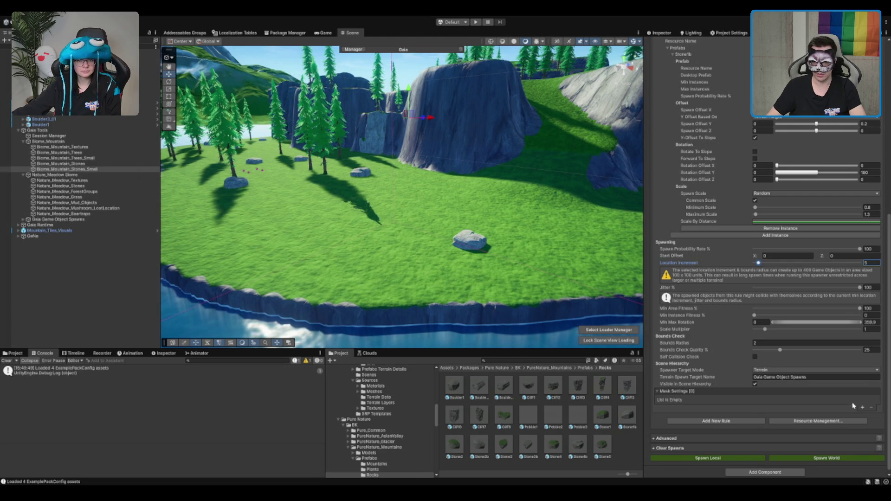
text(1)
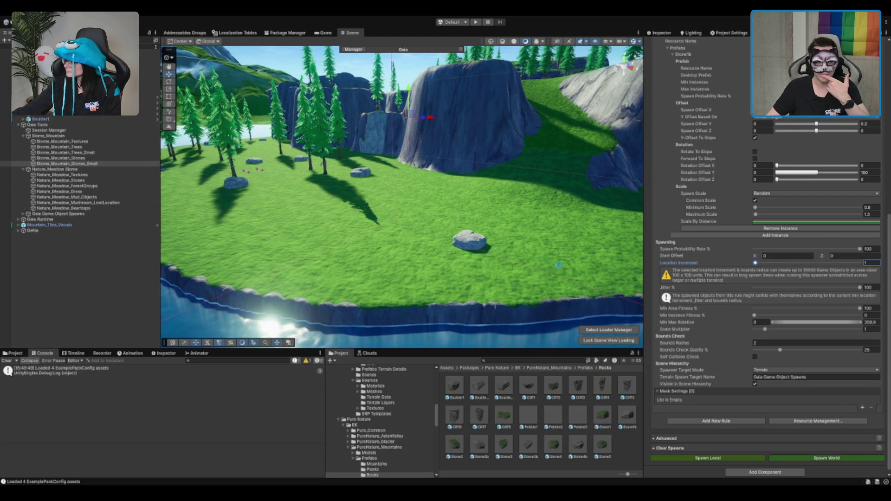
scroll(390, 205, up, 2)
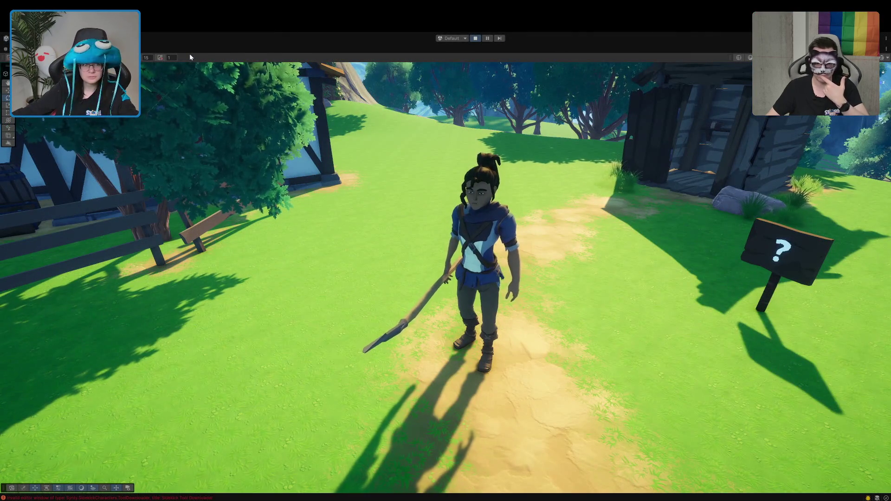
Restore the full editor layout, then open and close the Animator tab
key(shift+space)
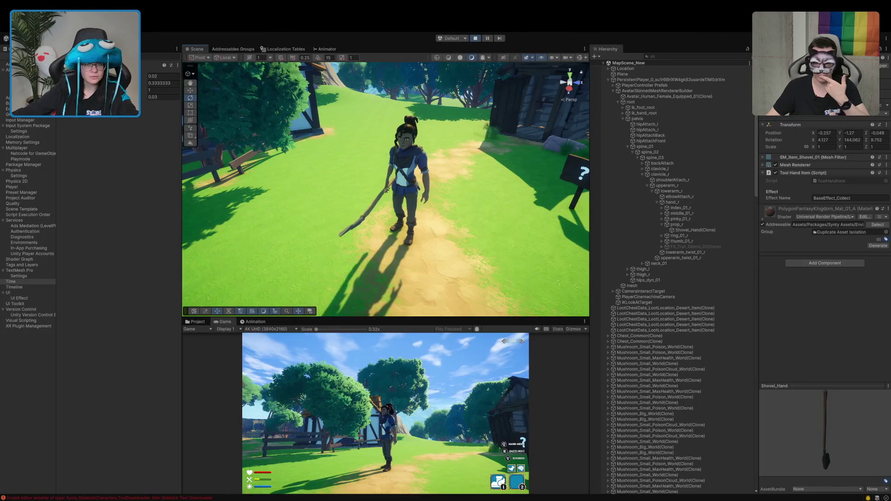
click(327, 49)
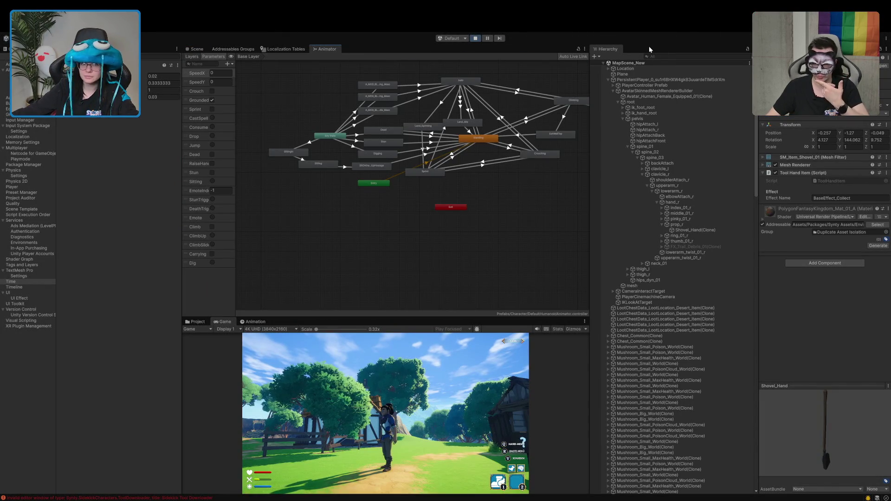
middle_click(336, 49)
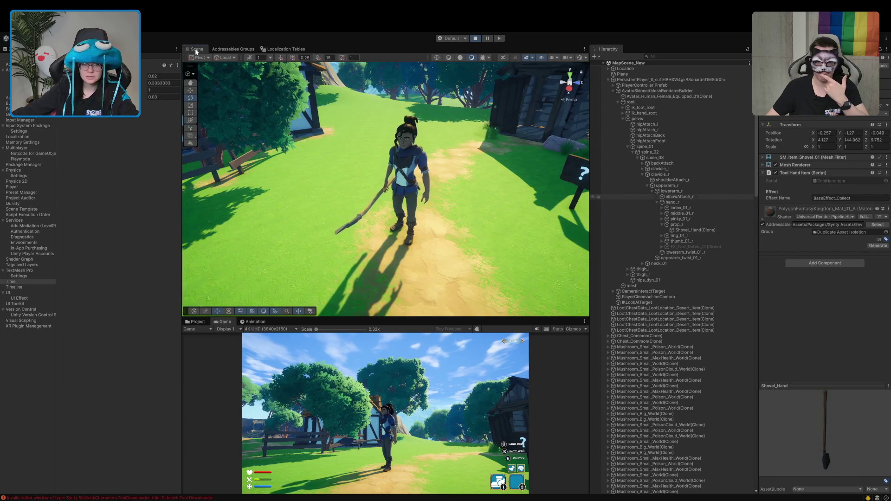
Maximize the Scene view, make the character dig with the shovel, then restore the layout
key(shift+space)
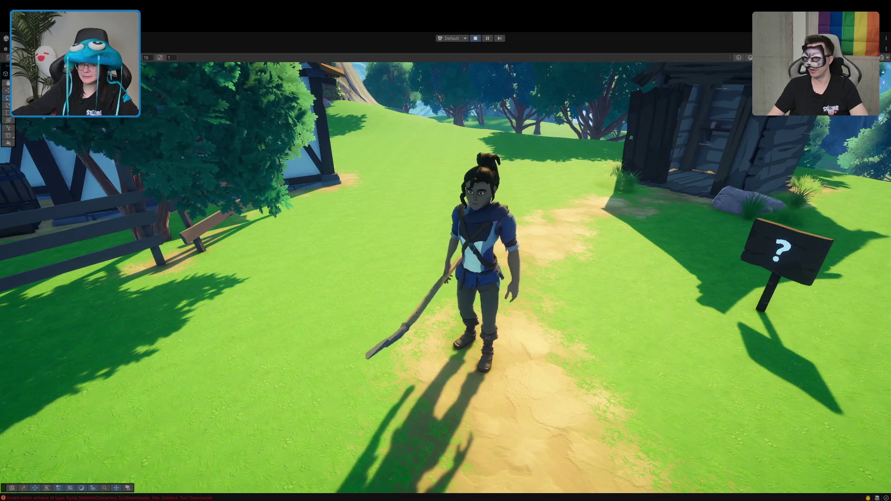
key(e)
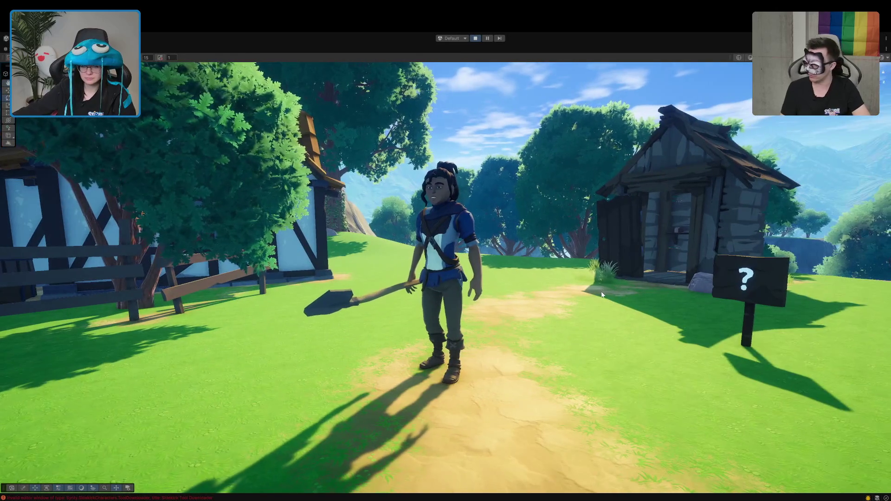
double_click(7, 52)
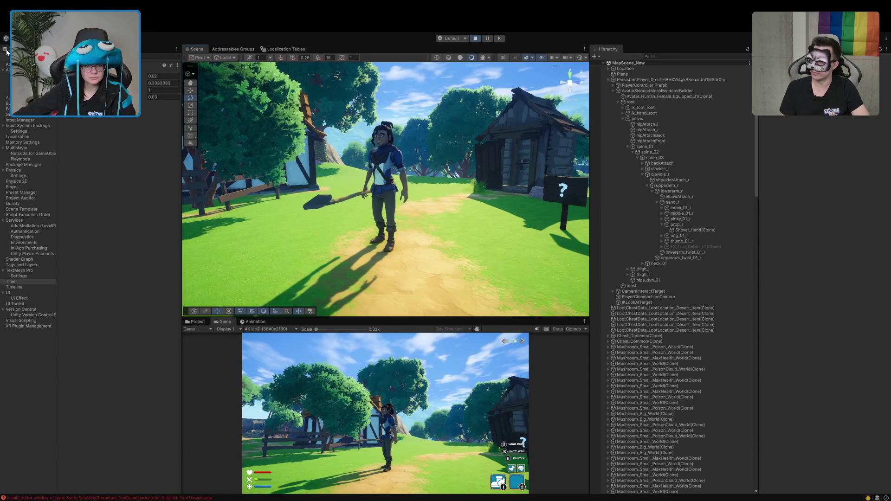
Select the shovel, then find the Digging clip under Animations > Mixamo and view its import settings
click(316, 204)
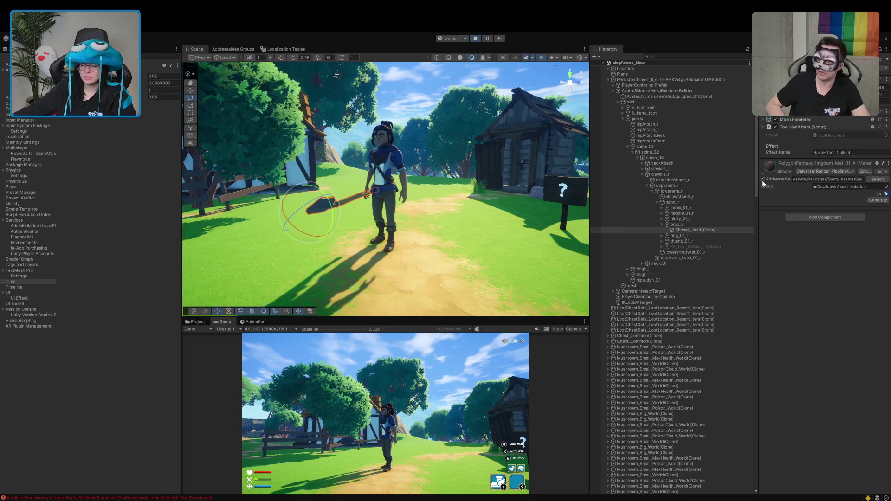
click(198, 322)
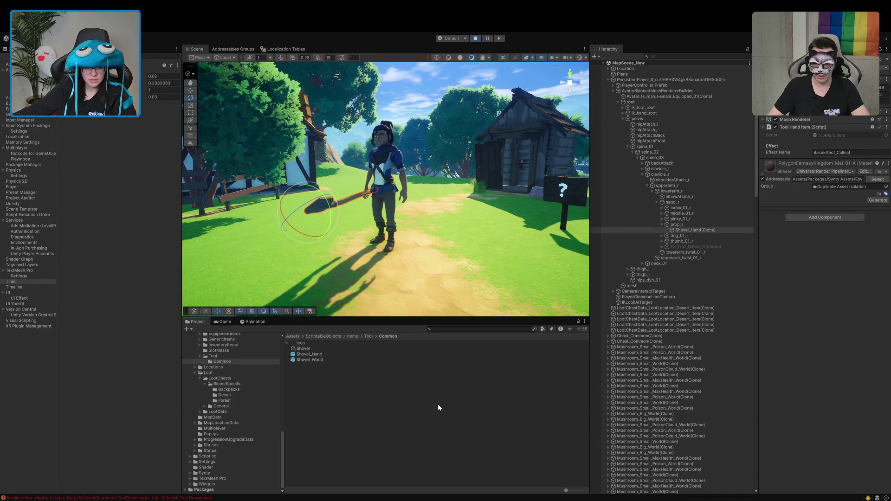
scroll(241, 404, up, 10)
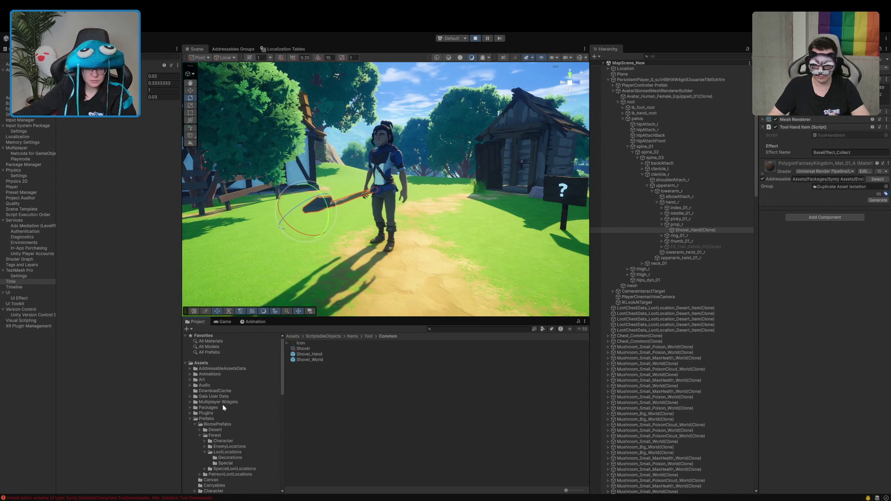
click(191, 374)
click(209, 396)
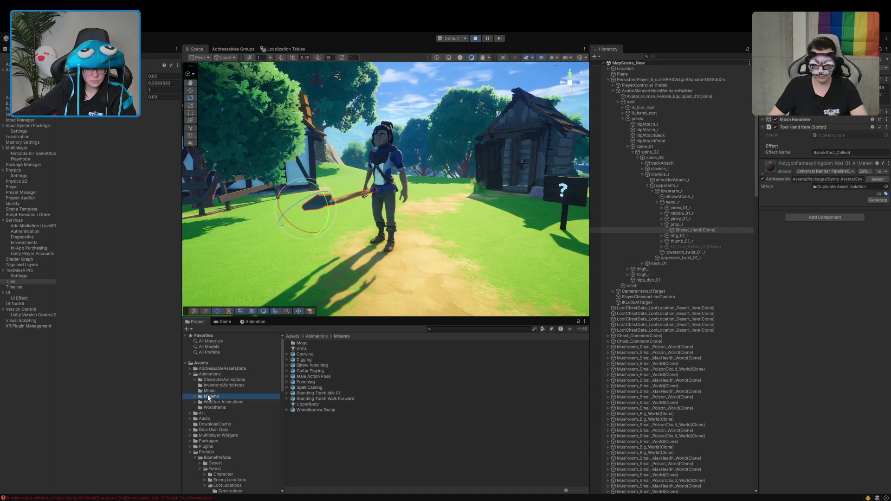
click(307, 360)
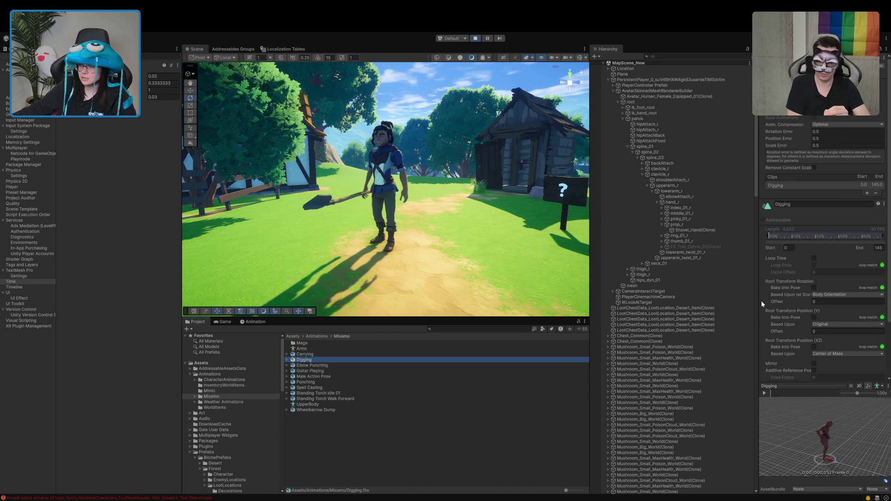
scroll(810, 255, down, 3)
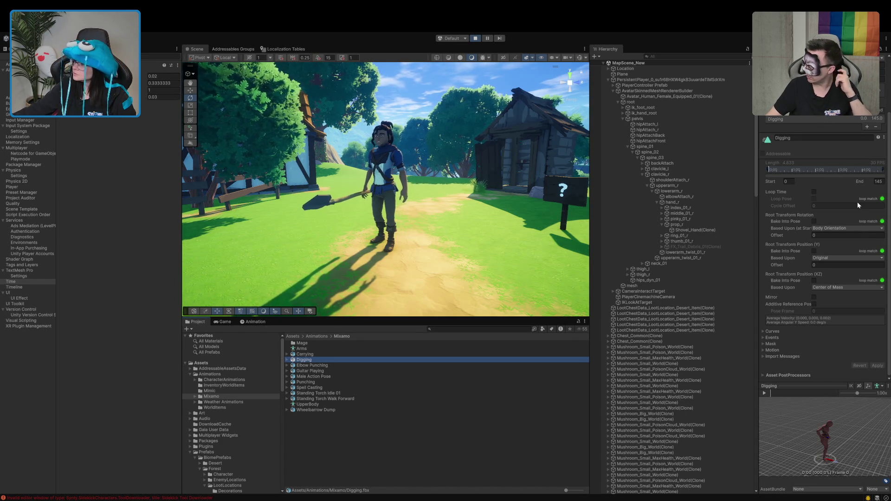
Enlarge the animation preview and play the Digging clip
drag(821, 380, 809, 232)
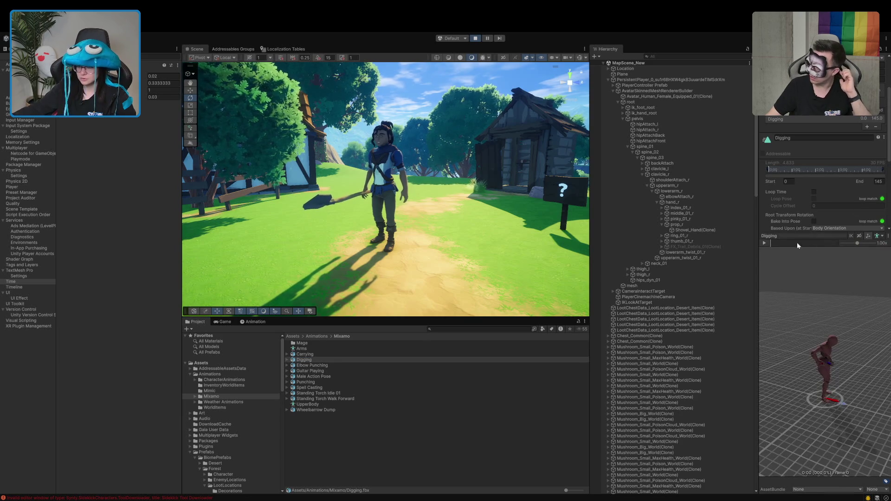
click(764, 243)
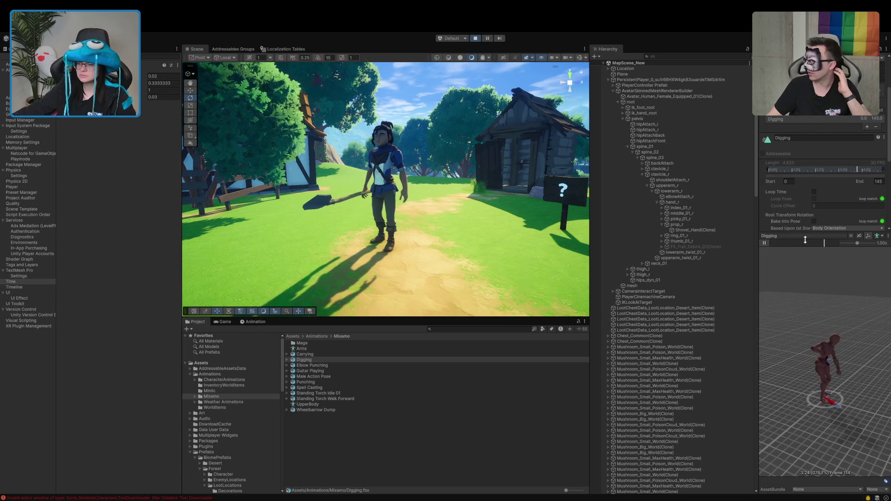
drag(805, 234, 806, 355)
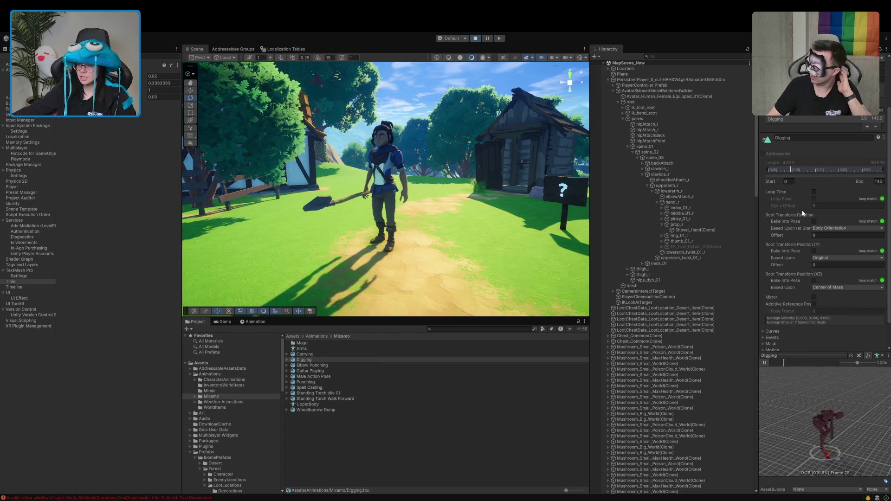
Bake Root Transform Rotation, Position (Y) and Position (XZ) into the pose, then apply
click(813, 221)
click(814, 250)
click(813, 280)
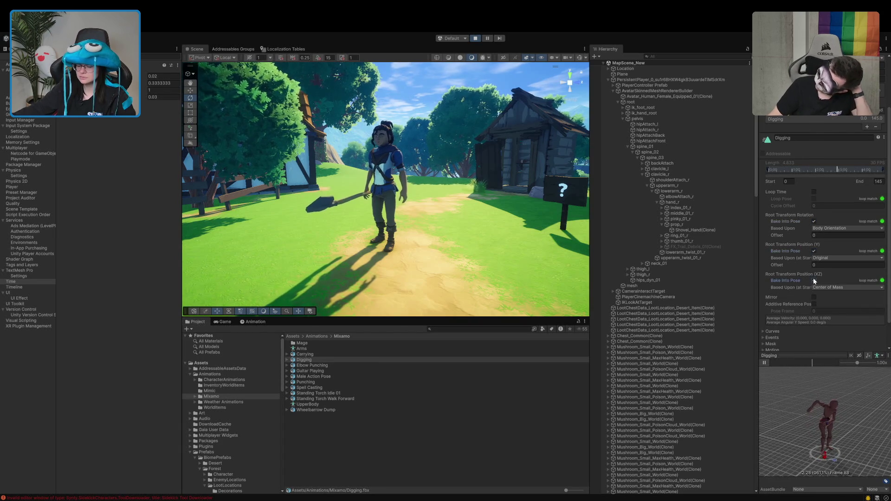
scroll(826, 287, down, 2)
click(877, 338)
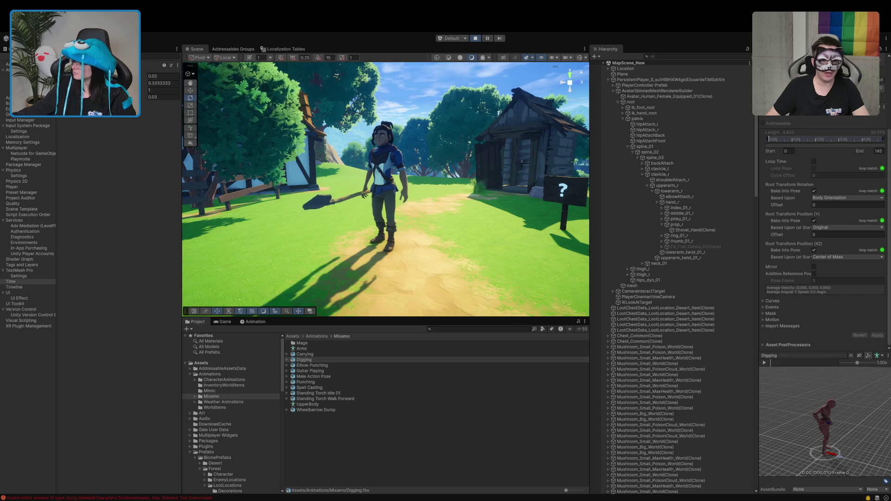
scroll(805, 328, down, 1)
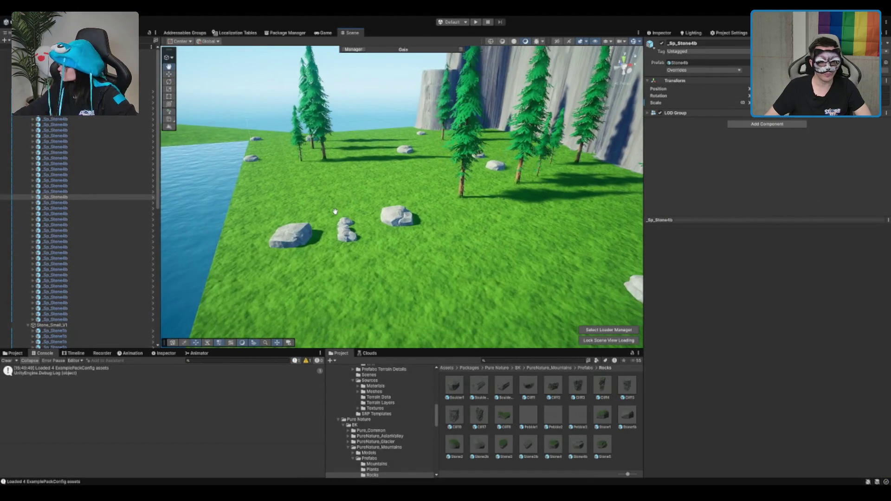
Select the Biome_Mountain_Stones_Small spawner in the Hierarchy
key(w)
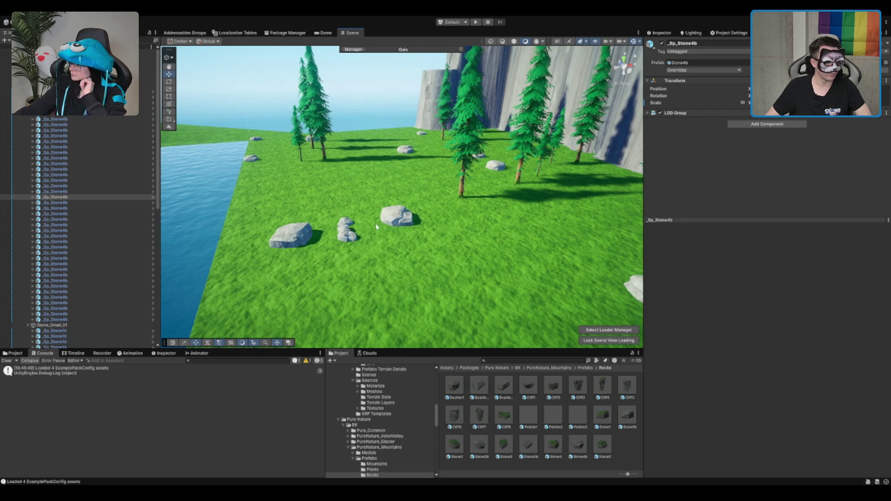
click(6, 75)
key(Left)
key(Left)
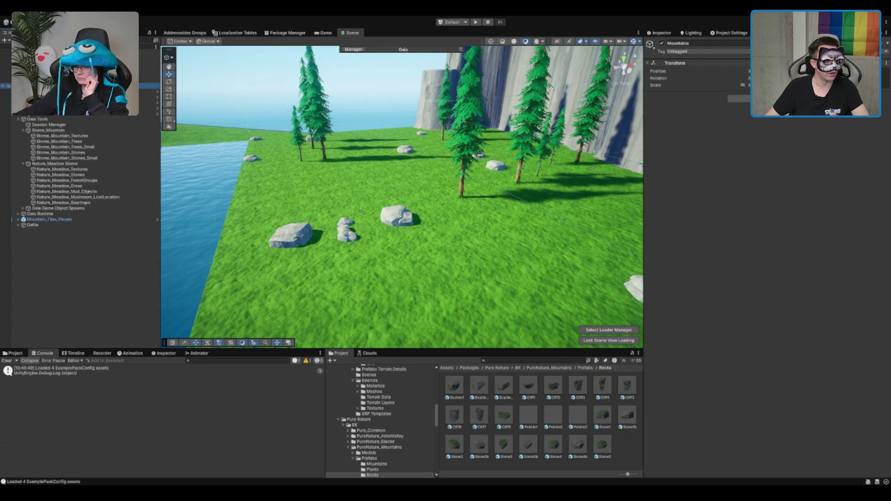
click(85, 158)
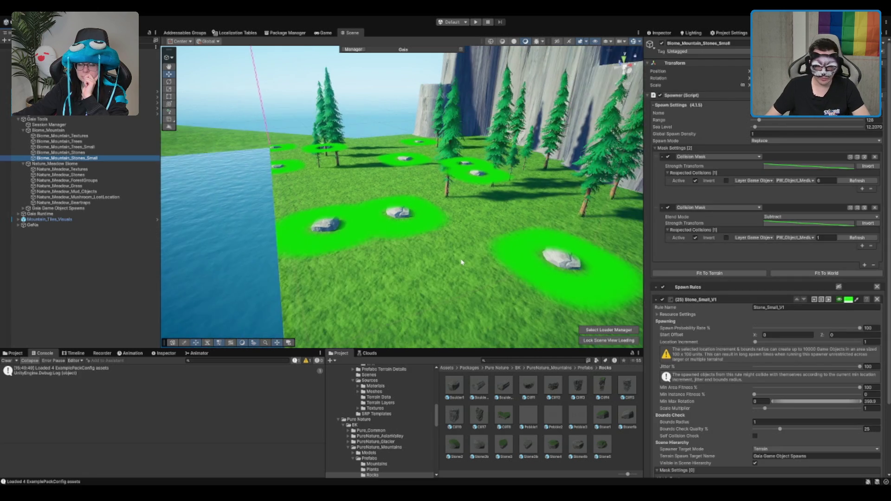
Toggle the Stone_Small_V1 rule's spawn visualisation on and off again
click(816, 304)
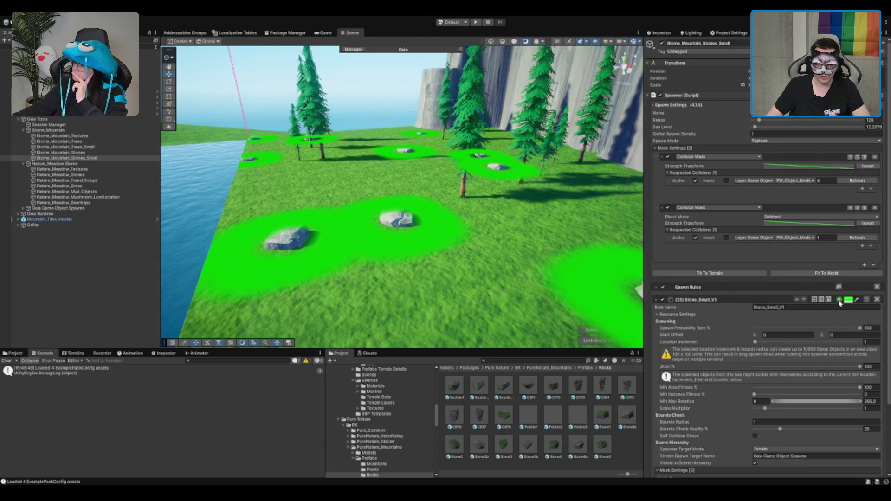
scroll(339, 223, up, 5)
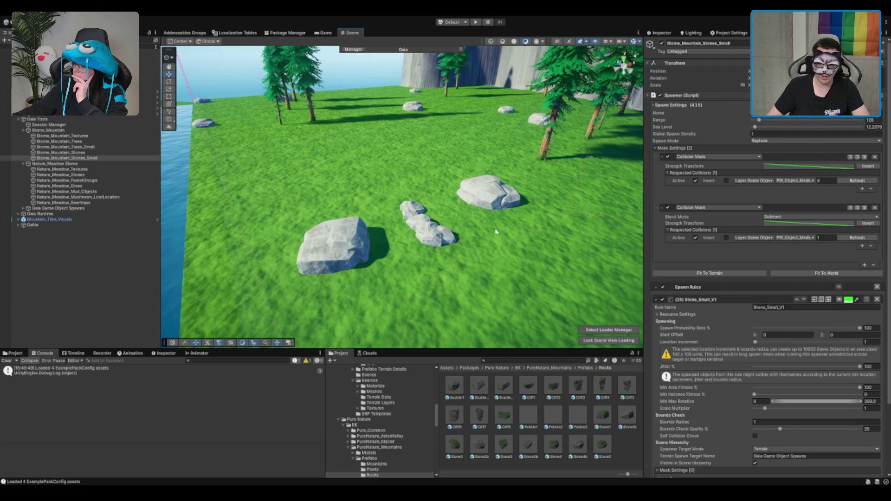
click(840, 300)
click(839, 301)
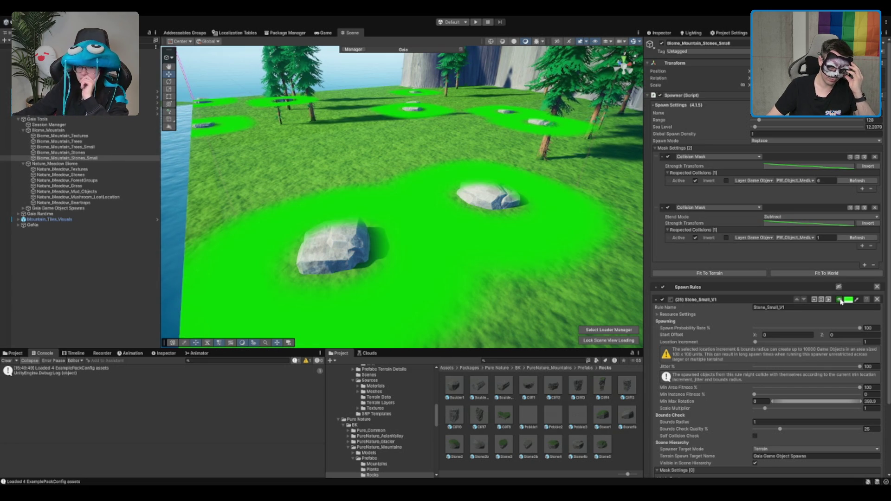
click(840, 300)
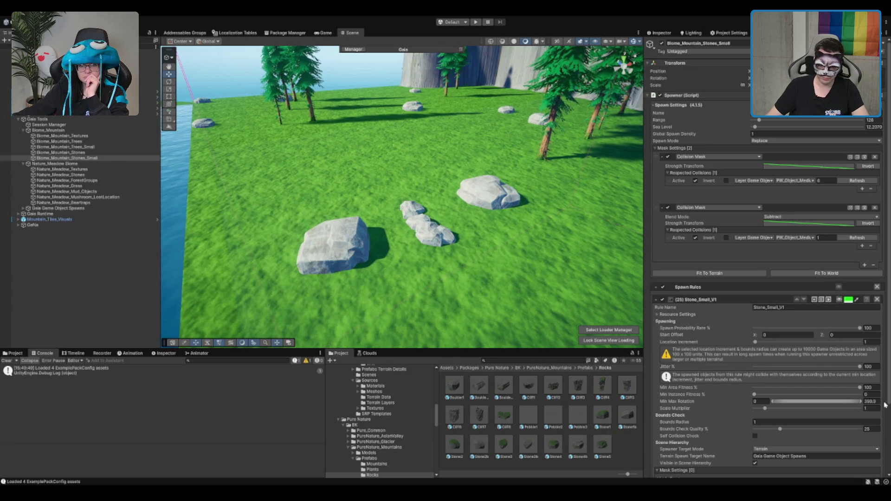
scroll(847, 390, down, 3)
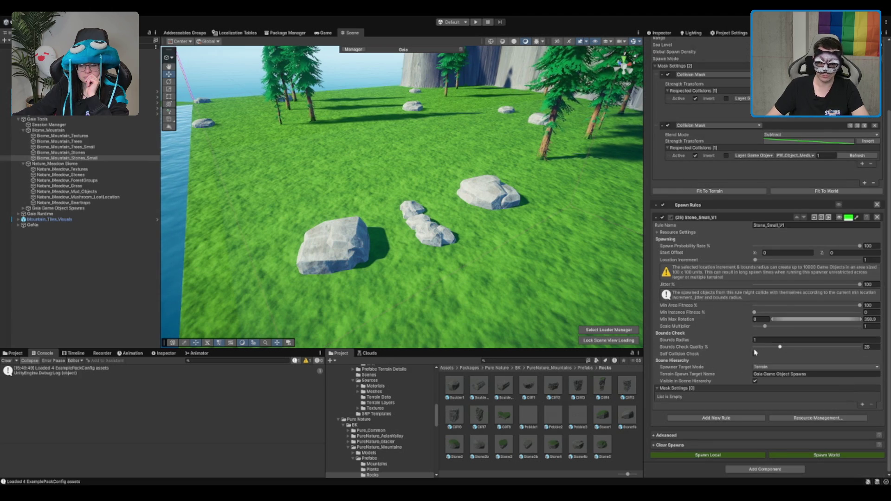
Set the Stone_Small_V1 rule's Bounds Radius to 2 and inspect its resource settings
click(853, 339)
text(2)
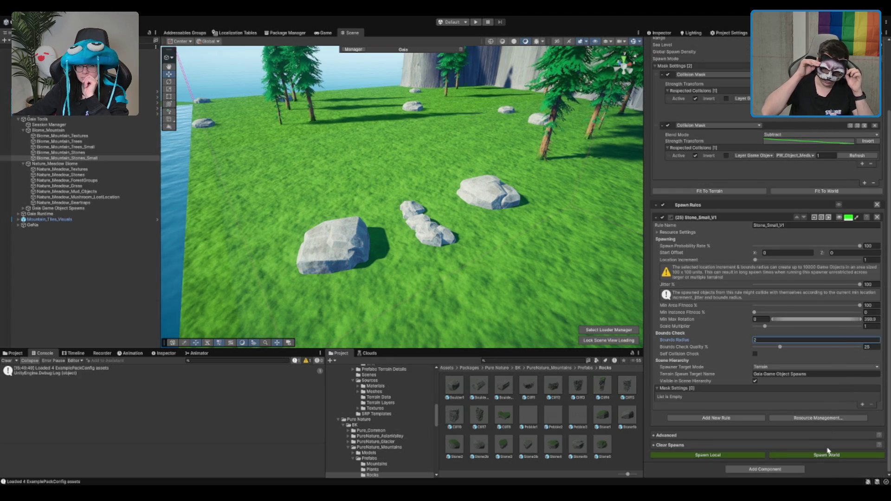
click(693, 233)
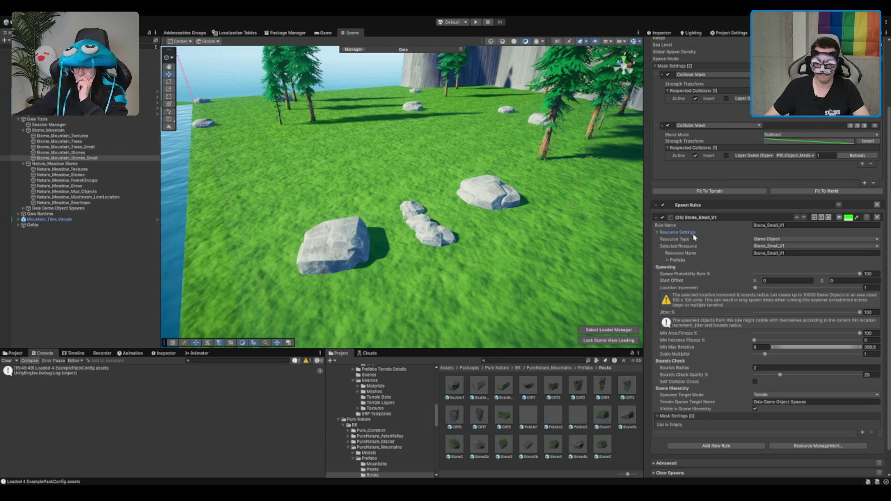
click(779, 246)
scroll(721, 251, up, 3)
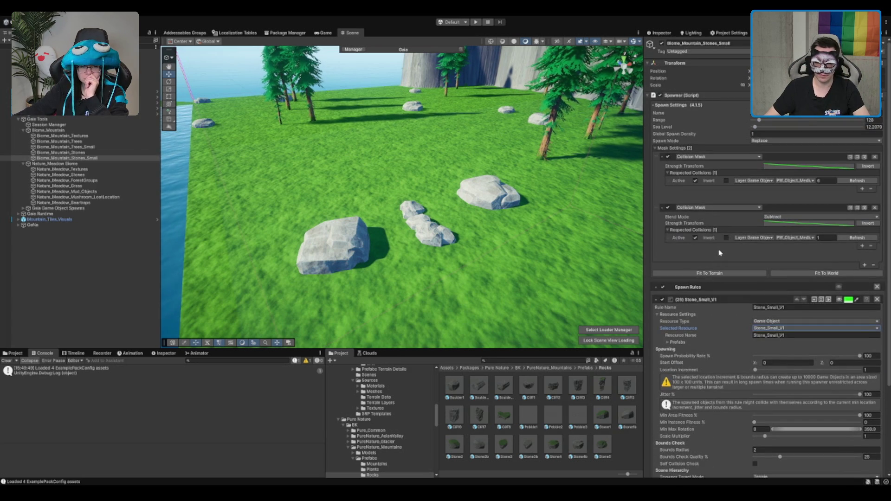
Compare with Biome_Mountain_Stones' Stone_Big_V1 rule, then return to the small-stones spawner
click(146, 152)
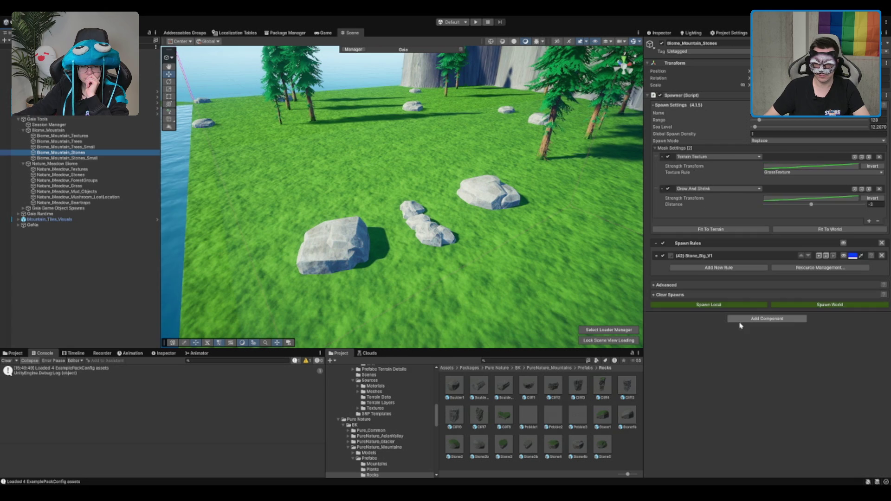
click(691, 257)
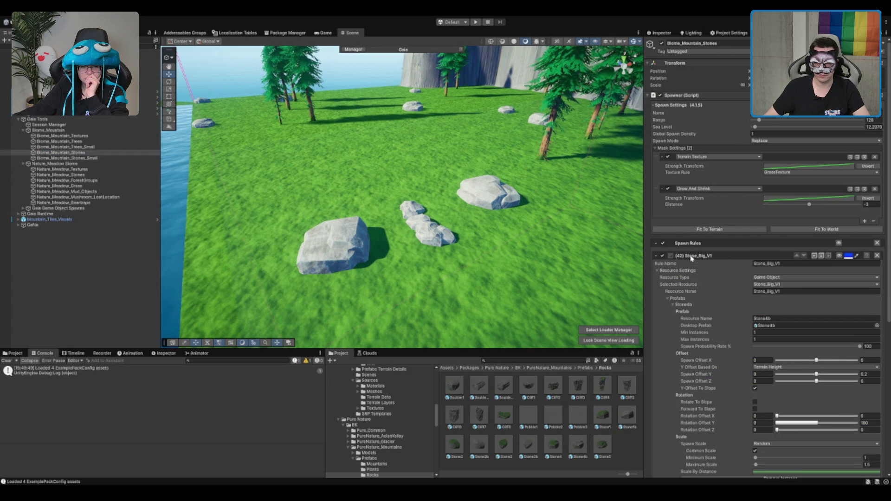
click(108, 160)
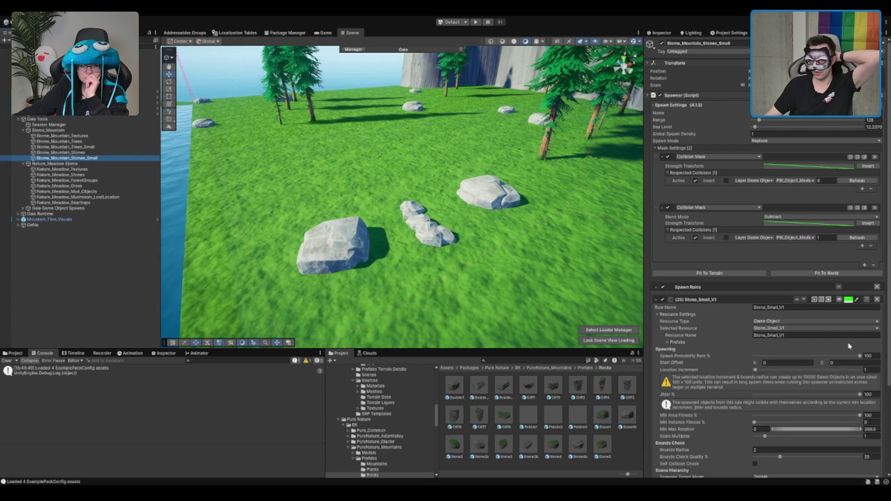
scroll(835, 348, down, 5)
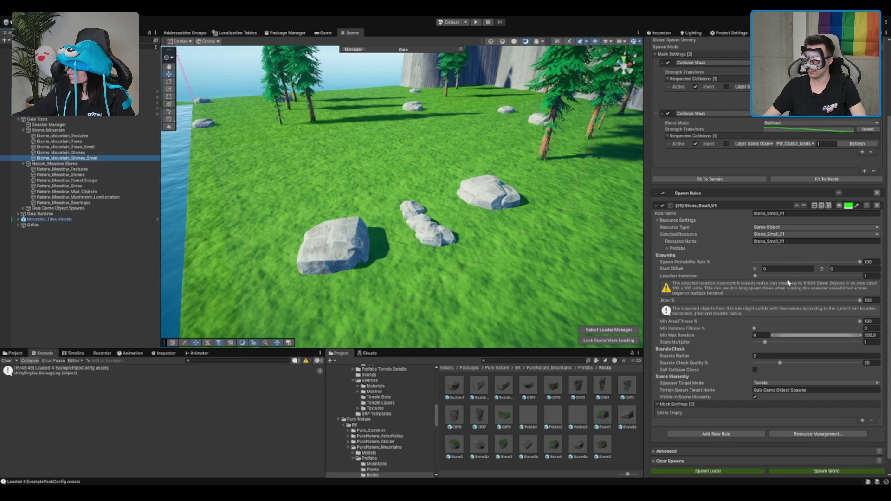
scroll(859, 300, down, 1)
click(827, 454)
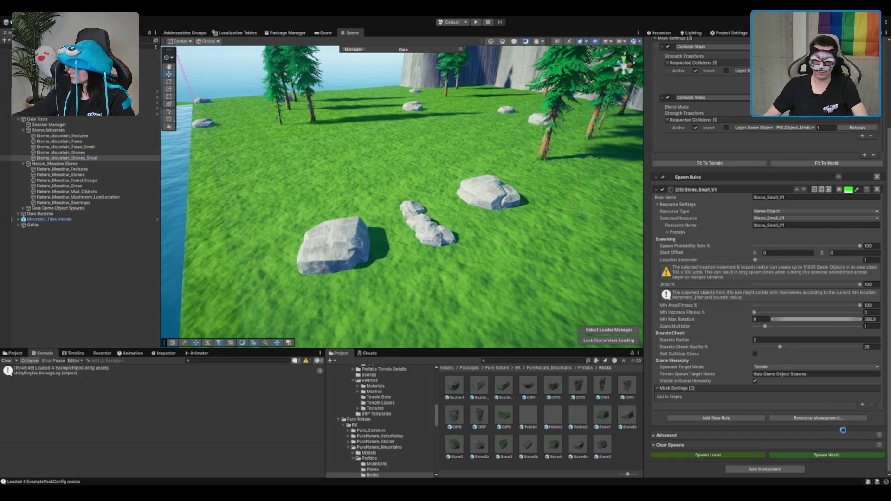
drag(596, 202, 432, 185)
scroll(432, 185, down, 5)
mouse_move(567, 205)
mouse_down()
mouse_move(528, 205)
mouse_move(489, 238)
mouse_move(464, 218)
mouse_move(423, 215)
mouse_move(476, 190)
mouse_up()
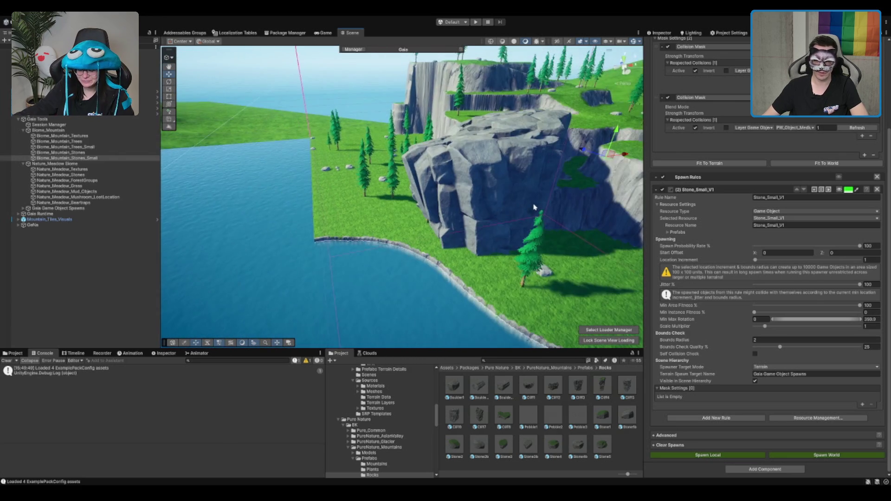
scroll(534, 207, up, 5)
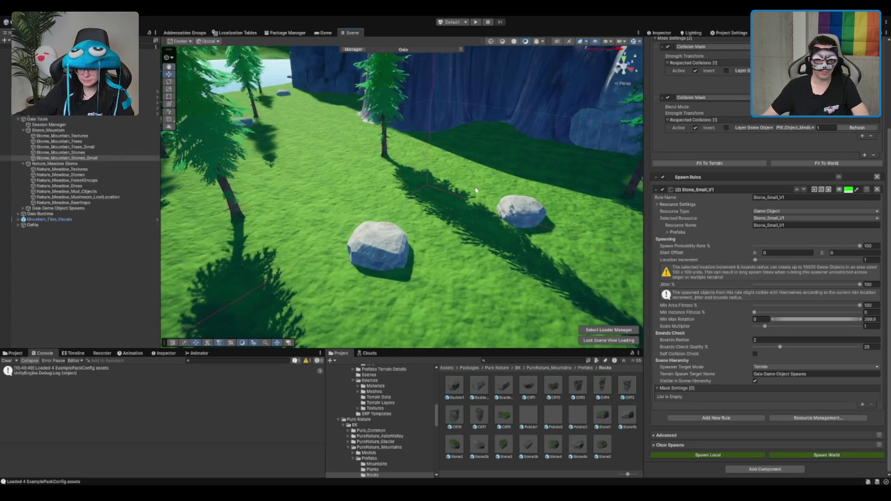
scroll(476, 190, down, 3)
scroll(789, 185, up, 3)
click(826, 164)
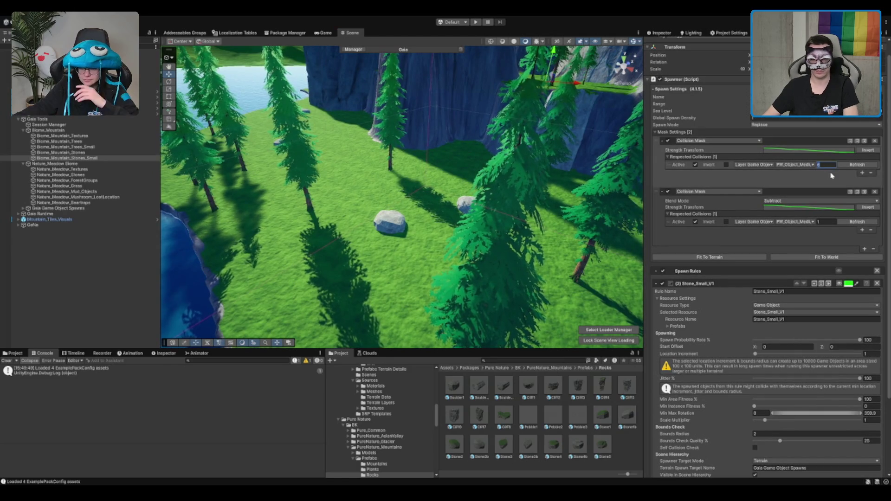
scroll(832, 186, down, 3)
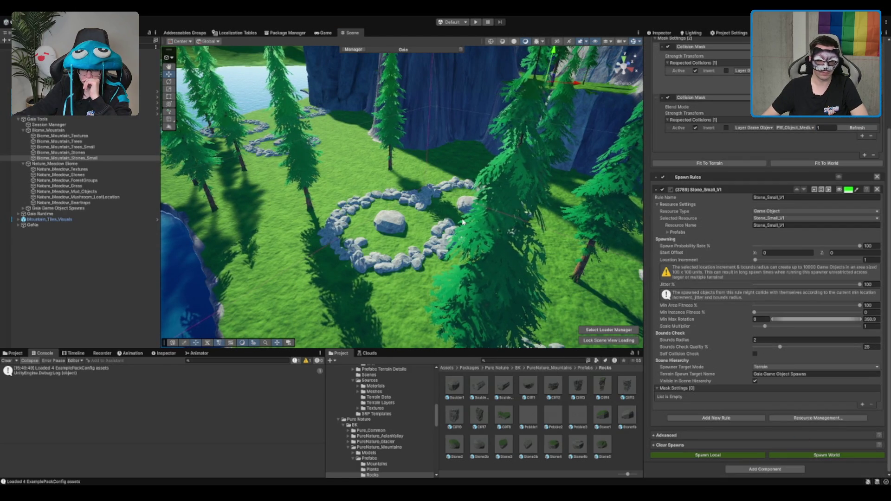
scroll(461, 222, up, 3)
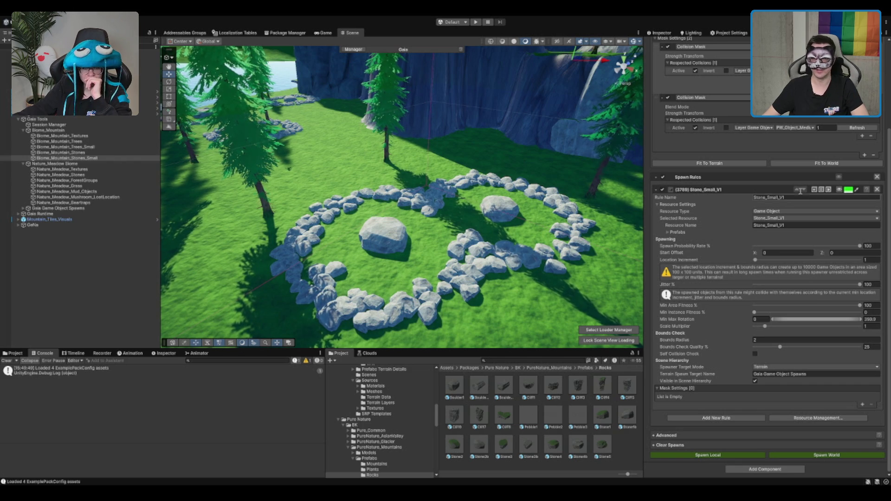
scroll(481, 218, down, 5)
scroll(481, 247, up, 5)
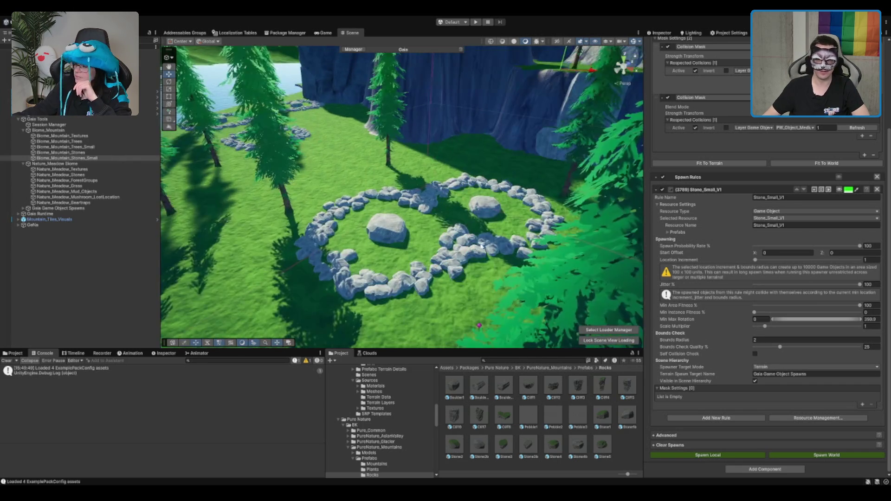
click(819, 130)
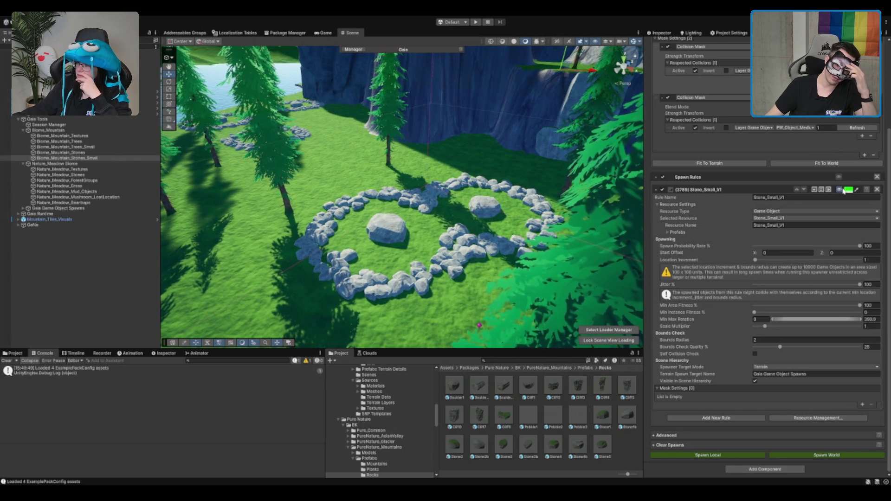
click(842, 190)
click(844, 190)
click(844, 190)
click(843, 190)
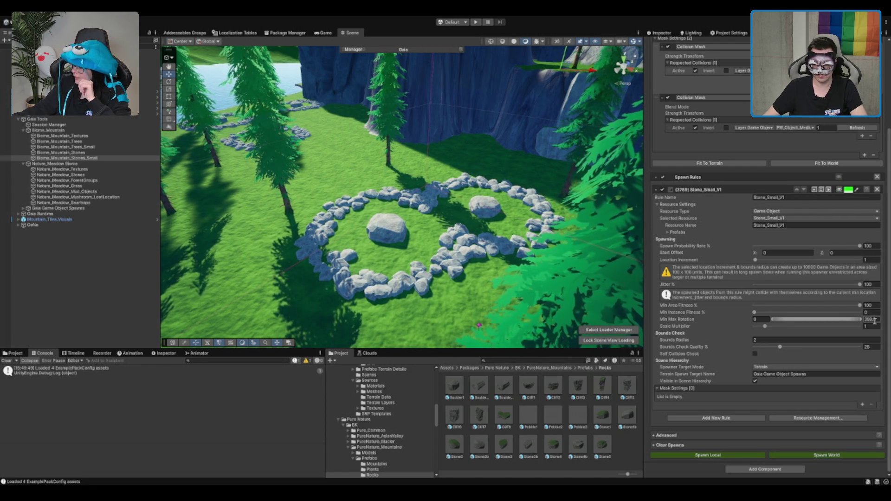
scroll(794, 371, up, 3)
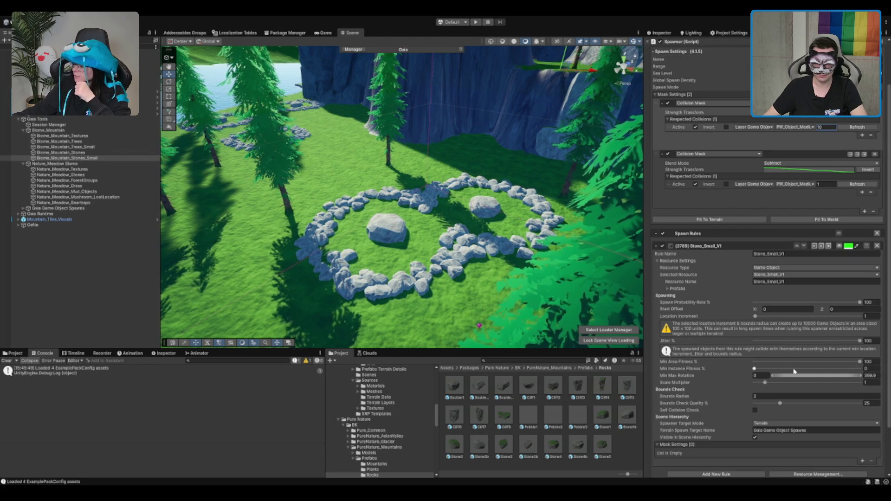
Set Min Area Fitness to 50 and Location Increment to 10
scroll(791, 373, down, 3)
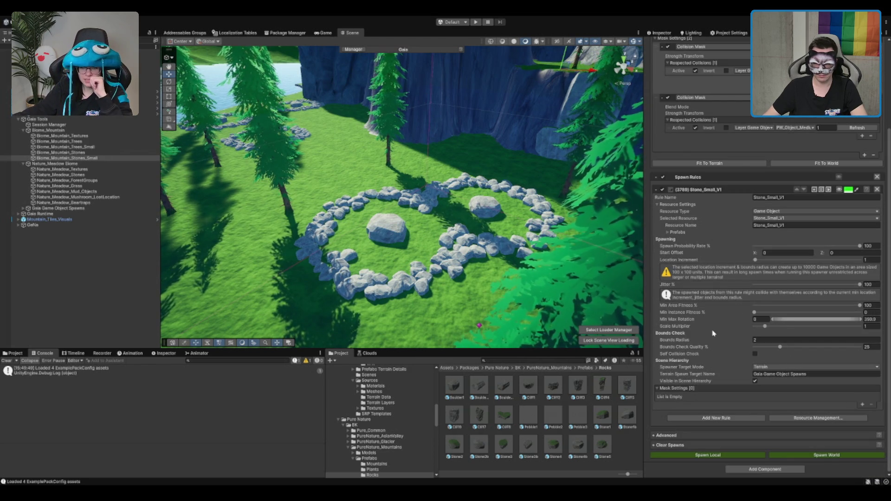
click(873, 305)
text(50)
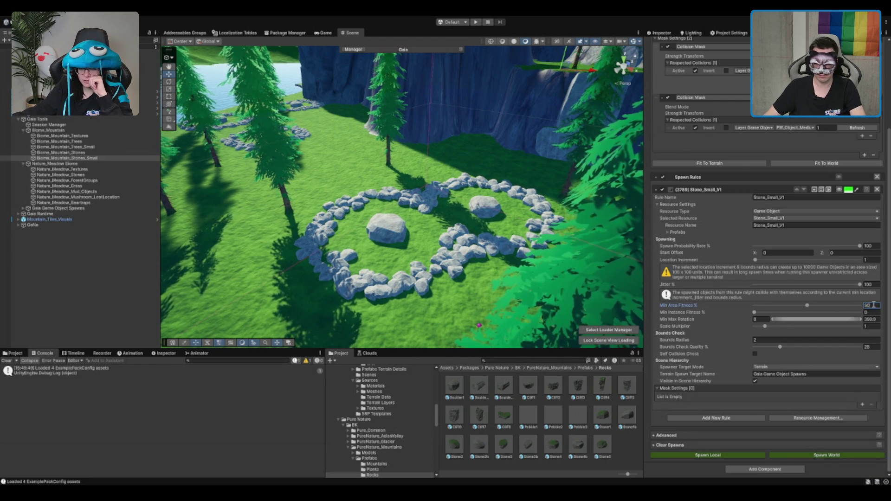
click(873, 261)
text(5)
text(0)
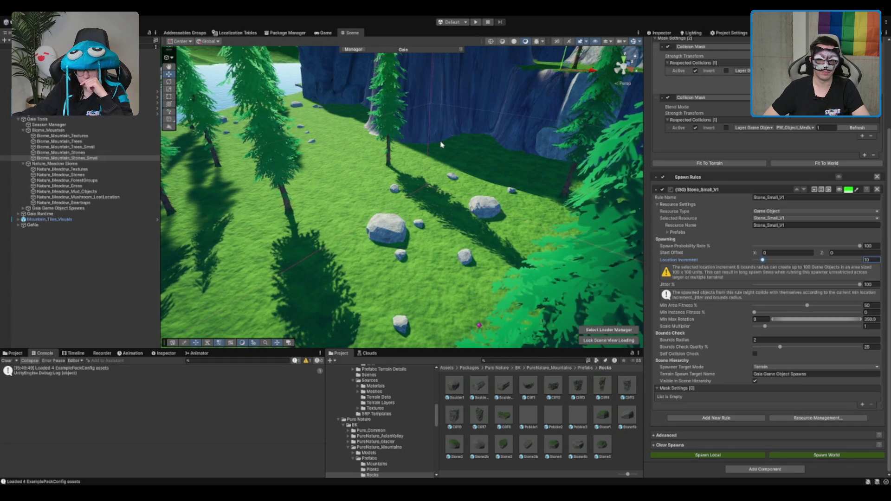
Show the Stone_Small_V1 spawn area preview on the terrain
scroll(464, 141, down, 10)
scroll(480, 138, up, 8)
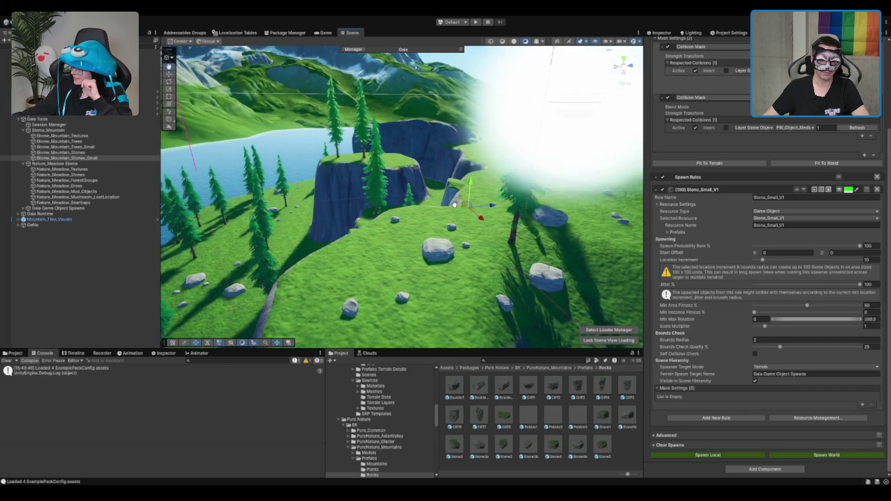
scroll(456, 207, up, 5)
scroll(457, 207, down, 4)
click(840, 190)
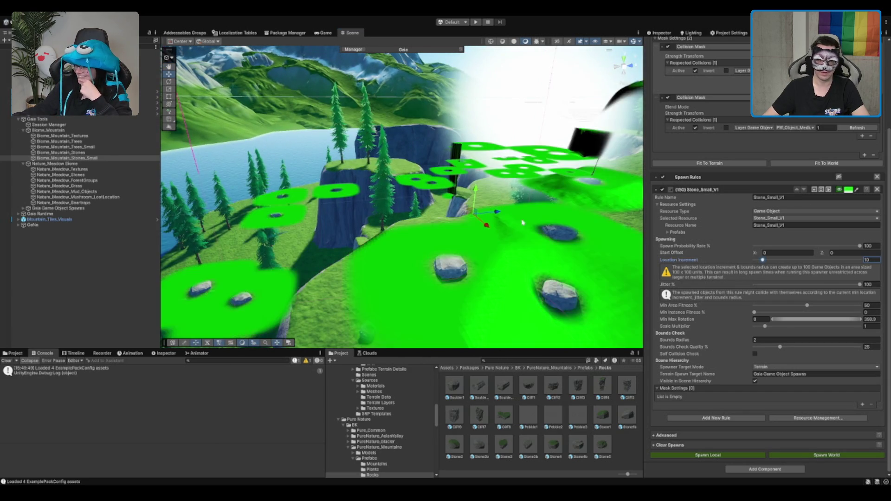
scroll(531, 217, up, 10)
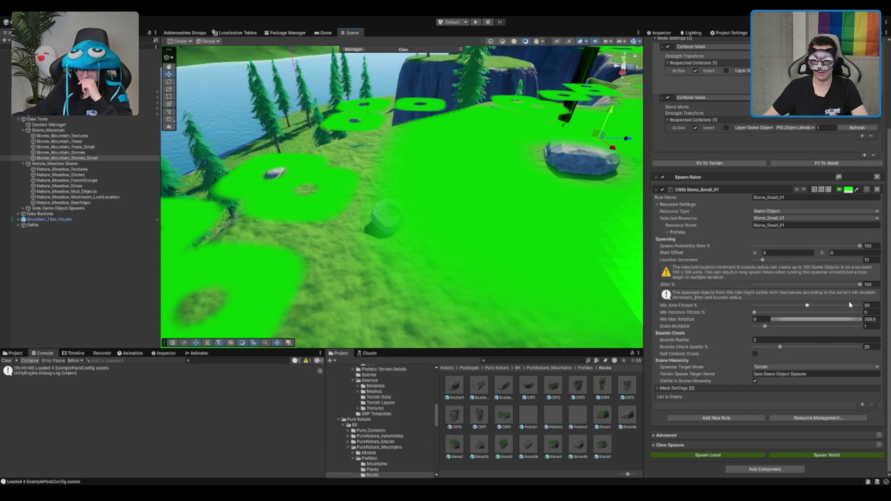
Raise Min Area Fitness to 75 and view the grassy slope up close
click(872, 305)
text(75)
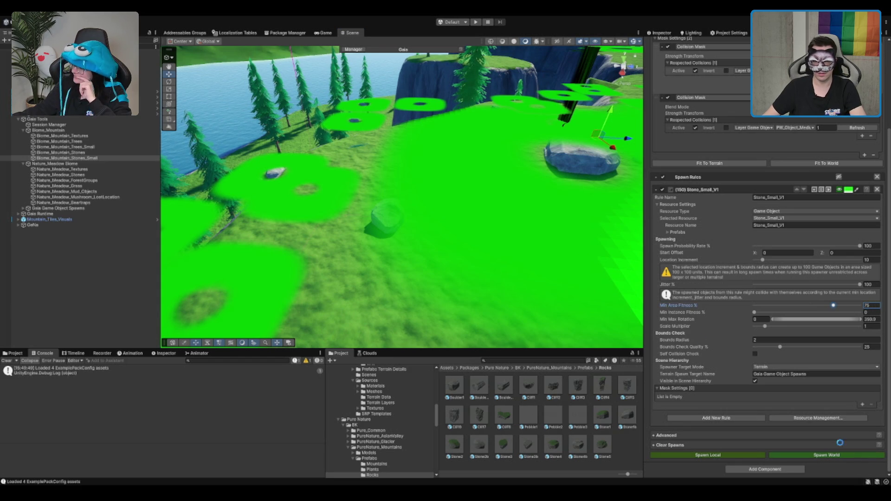
scroll(522, 212, down, 8)
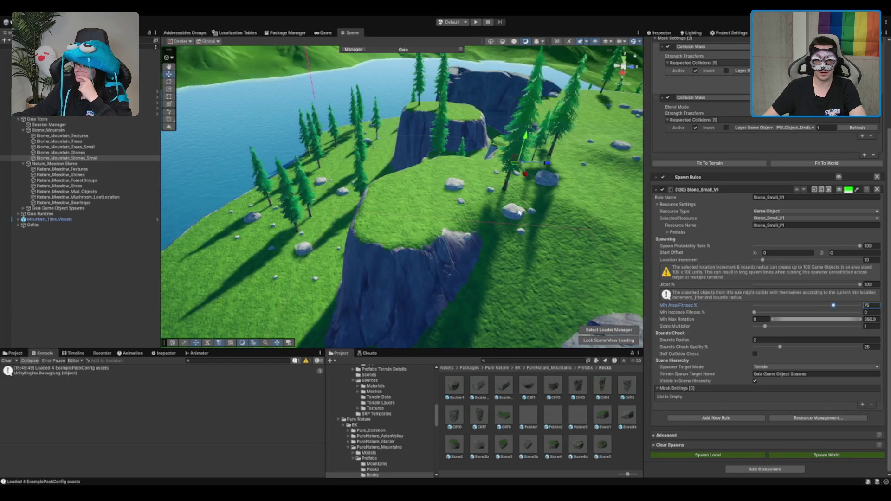
scroll(543, 206, up, 2)
mouse_move(543, 206)
mouse_down()
mouse_move(447, 227)
mouse_move(469, 224)
mouse_up()
scroll(842, 185, up, 5)
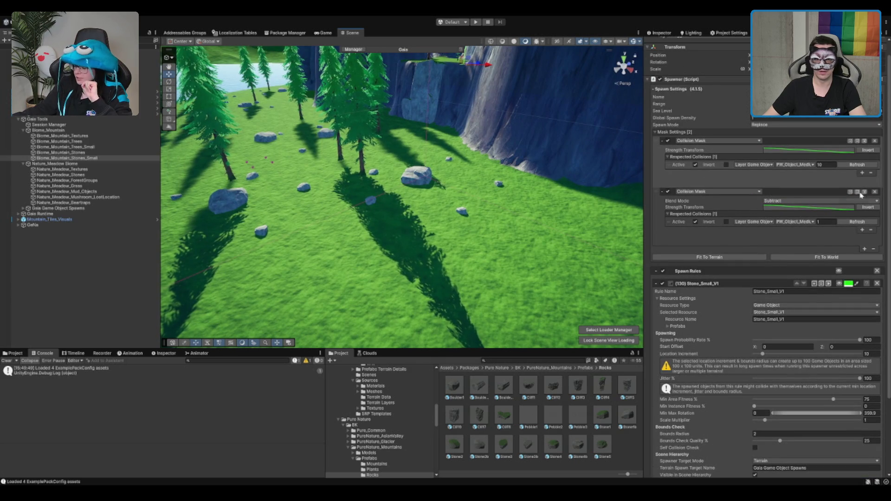
Set the collision mask distance to 1 and preview the spawn rings around the stones
click(839, 284)
click(829, 164)
text(1)
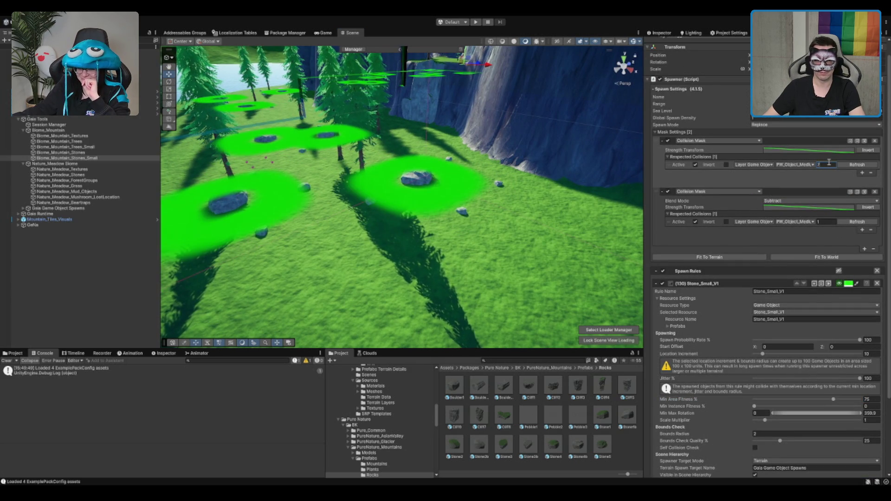
scroll(824, 468, down, 5)
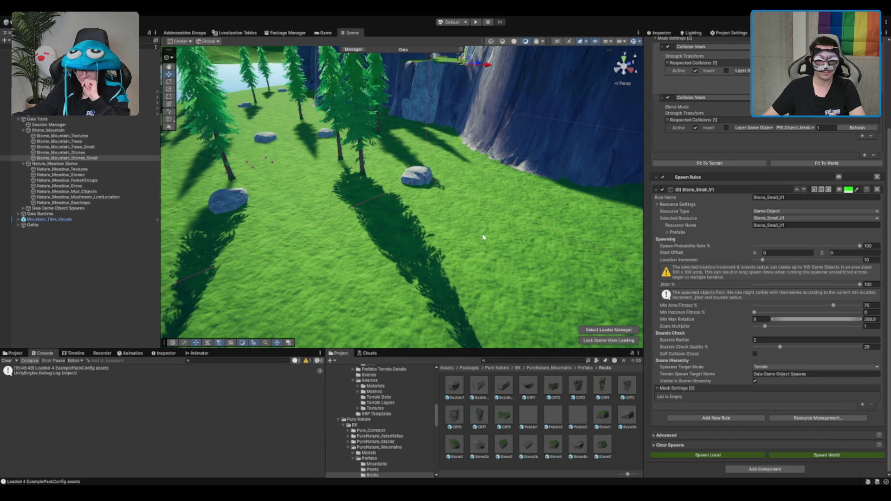
mouse_move(475, 237)
mouse_down()
mouse_move(316, 309)
mouse_move(252, 252)
mouse_move(353, 223)
mouse_move(468, 242)
mouse_up()
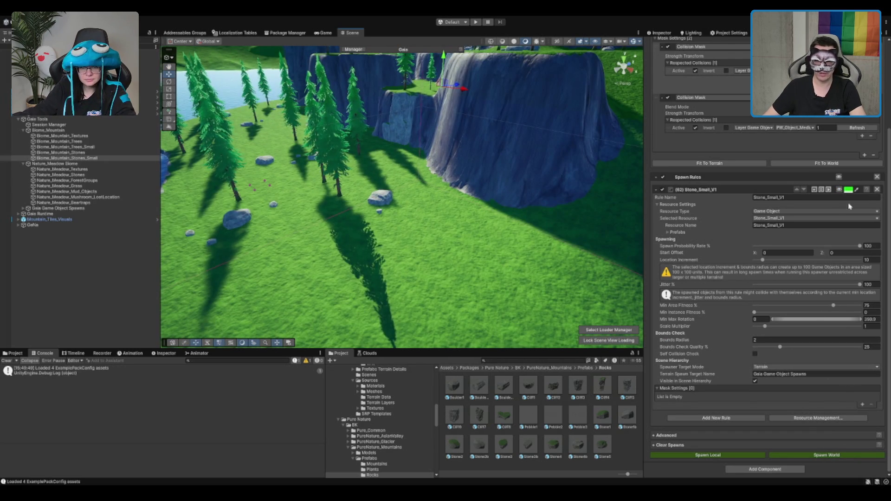
click(839, 190)
scroll(414, 184, up, 10)
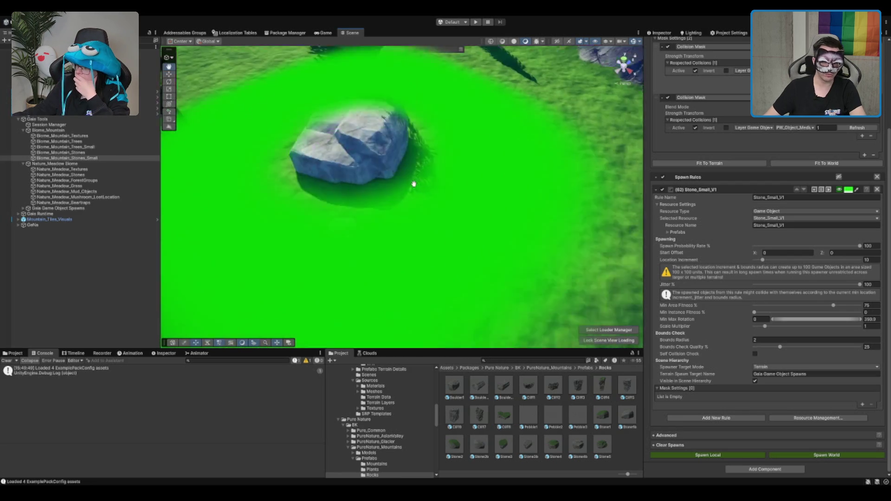
scroll(414, 184, down, 5)
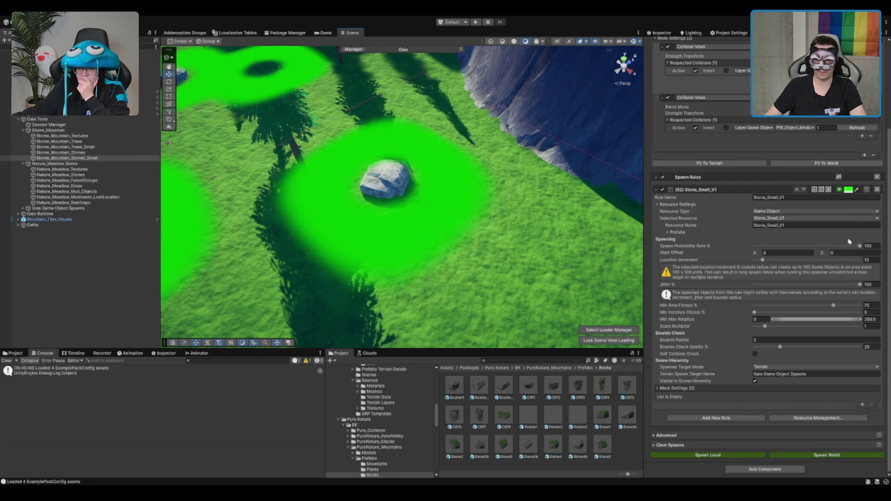
Give the Stone1b prefab a Minimum Scale of 1 and Maximum Scale of 1.5
click(669, 232)
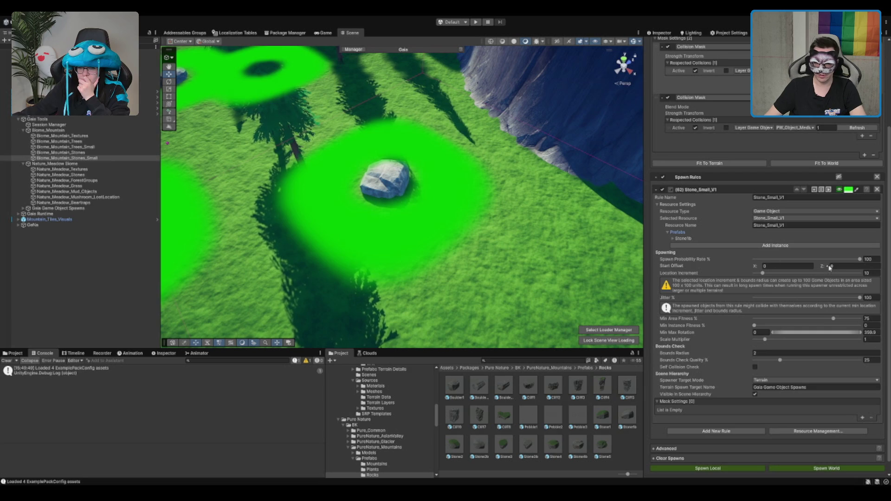
click(673, 239)
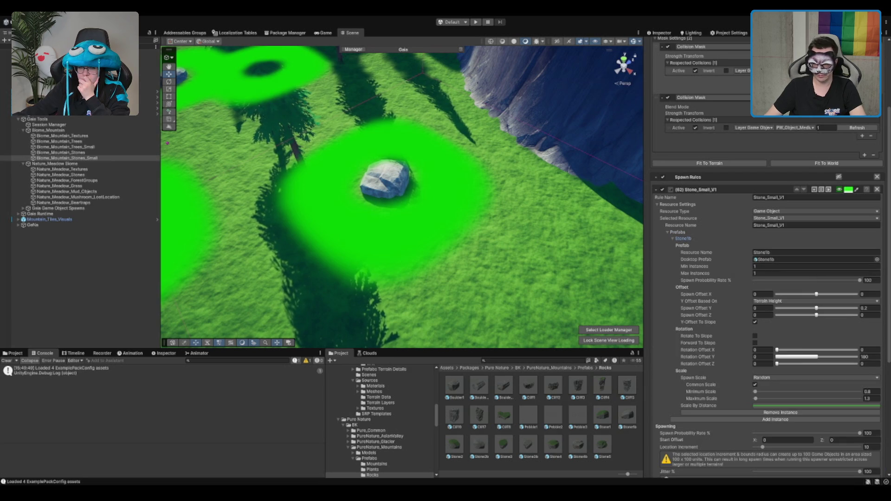
click(871, 391)
text(1)
key(Tab)
text(1.5)
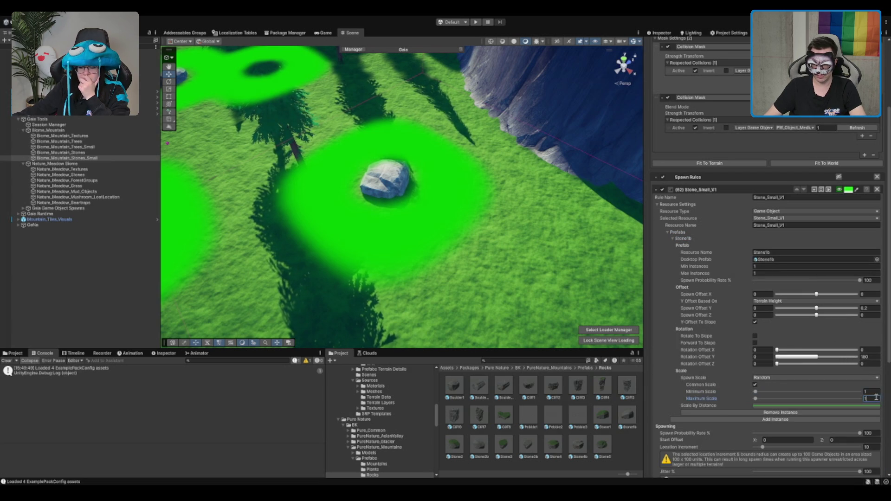
scroll(877, 418, down, 8)
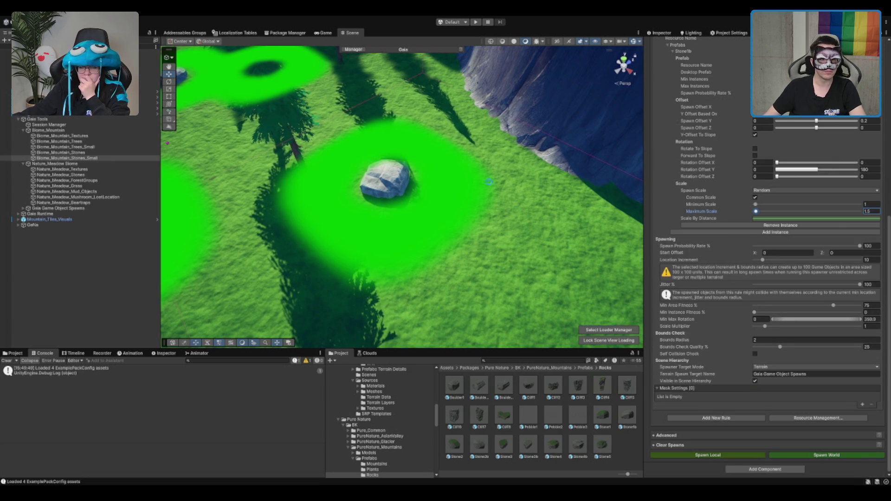
Select the Biome_Mountain biome and frame the whole island in view
mouse_move(430, 148)
mouse_down()
mouse_move(502, 162)
mouse_move(465, 158)
mouse_move(419, 219)
mouse_move(409, 204)
mouse_up()
scroll(409, 205, down, 5)
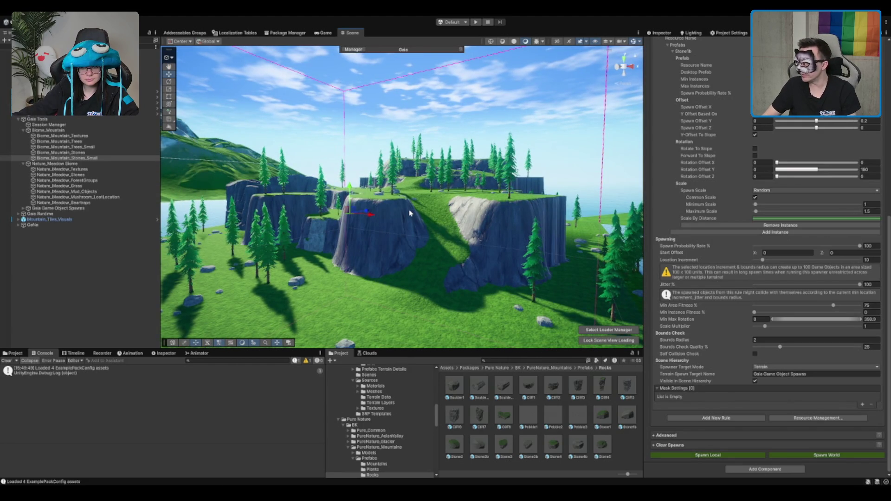
mouse_move(492, 228)
mouse_down()
mouse_move(385, 174)
mouse_move(534, 192)
mouse_up()
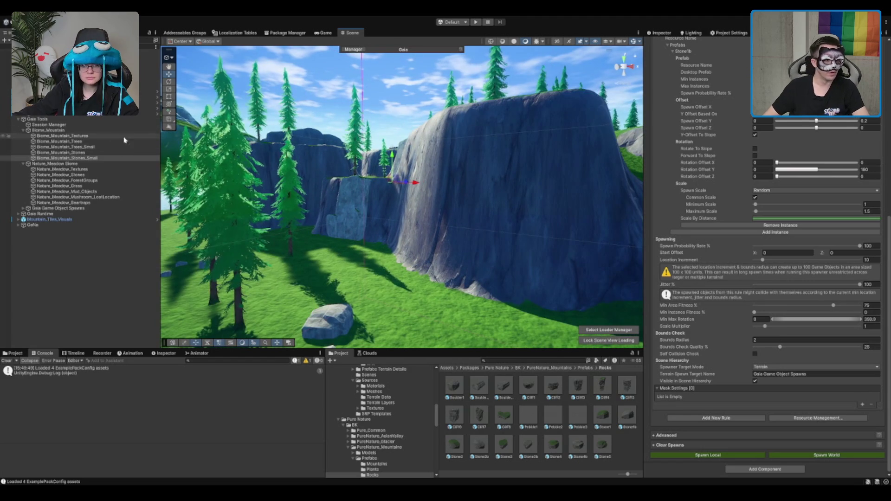
click(49, 131)
key(f)
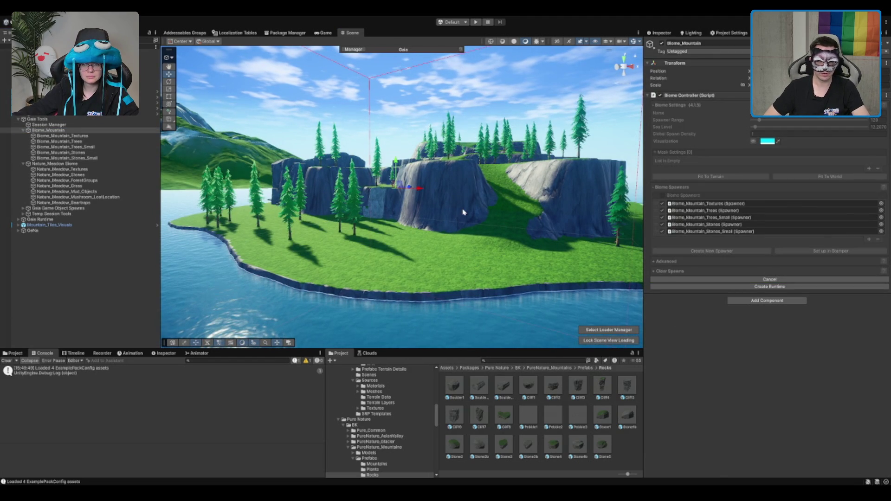
Add a new spawner to the mountain biome and name it Biome_Mountain_Grass
scroll(431, 209, up, 3)
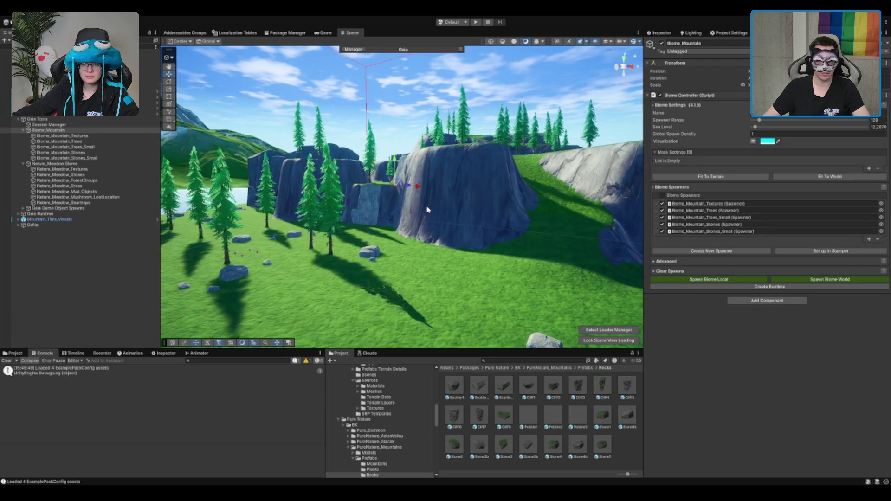
scroll(431, 210, up, 5)
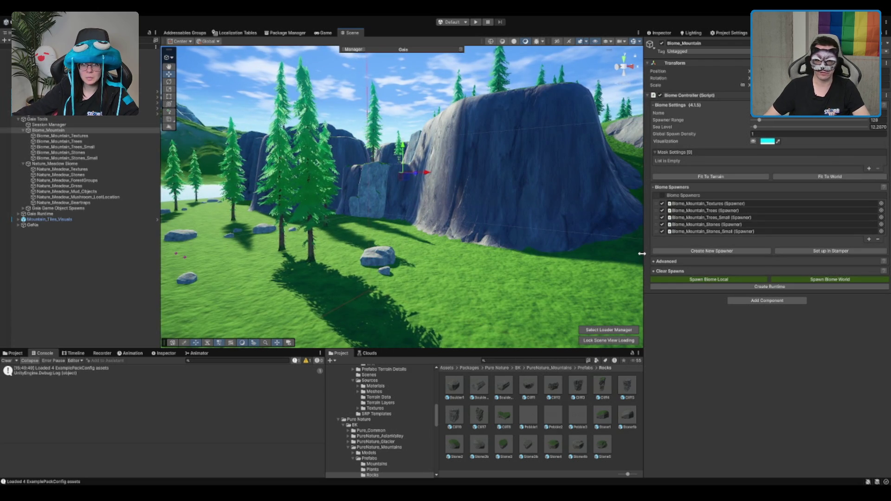
click(711, 251)
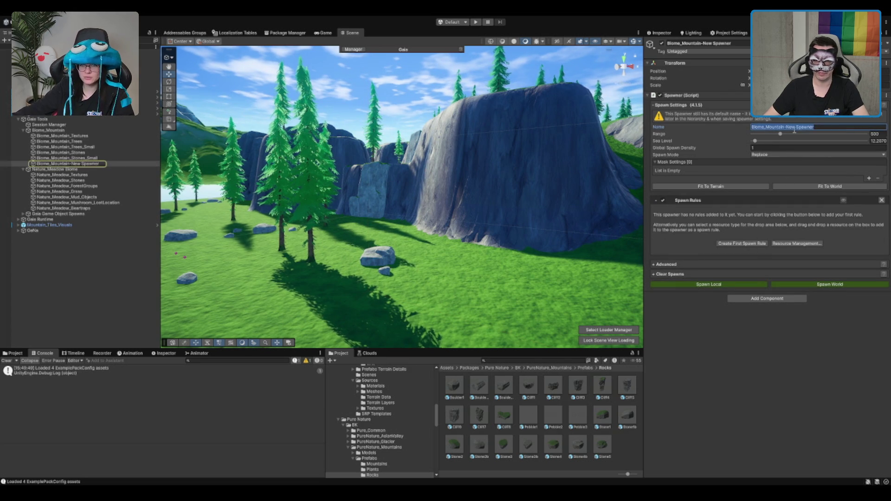
text(_Grass)
key(Return)
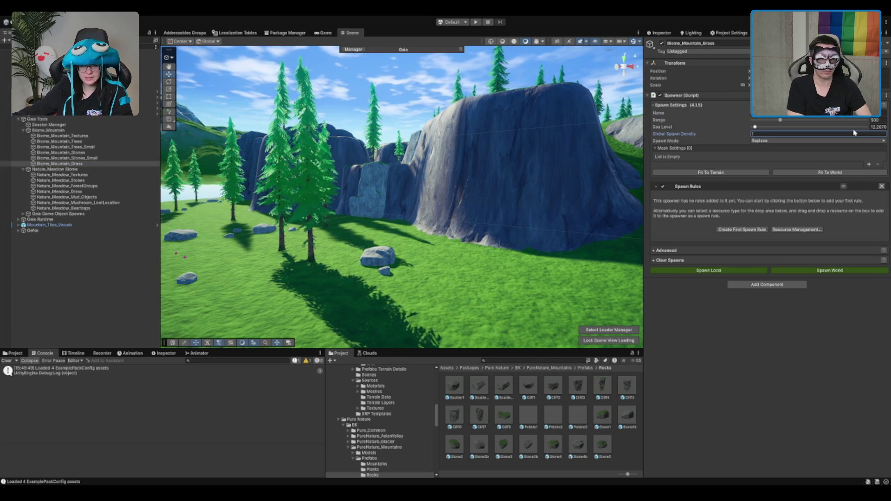
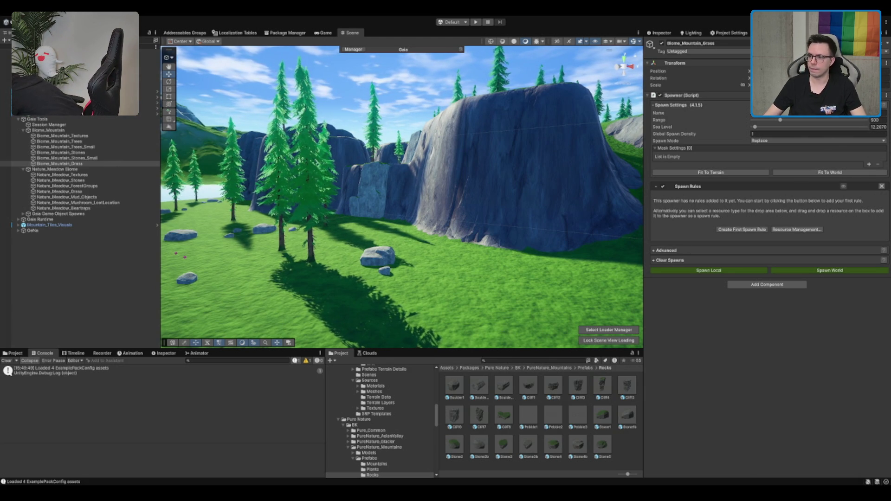
Add a first, empty spawn rule to the Biome_Mountain_Grass spawner
scroll(405, 115, up, 3)
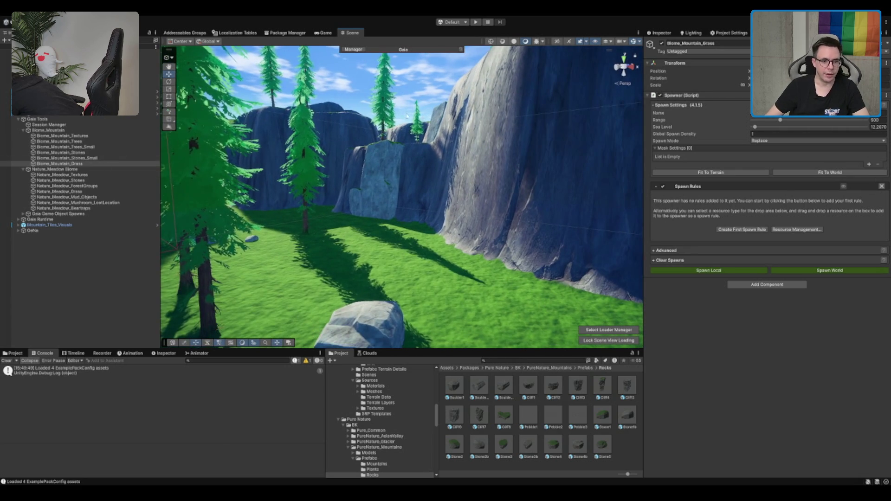
click(763, 231)
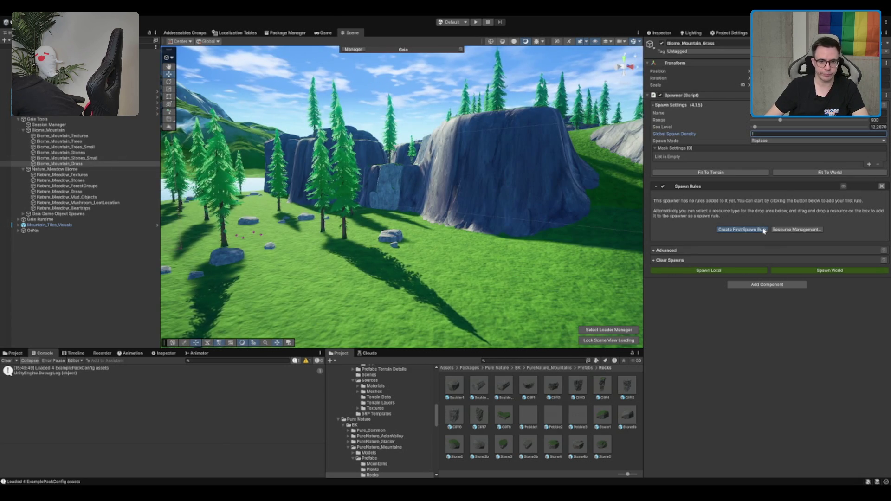
click(764, 230)
Inspect Nature_Meadow_Grass's expanded grass rule and briefly preview its spawn area, then return to Biome_Mountain_Grass
click(97, 192)
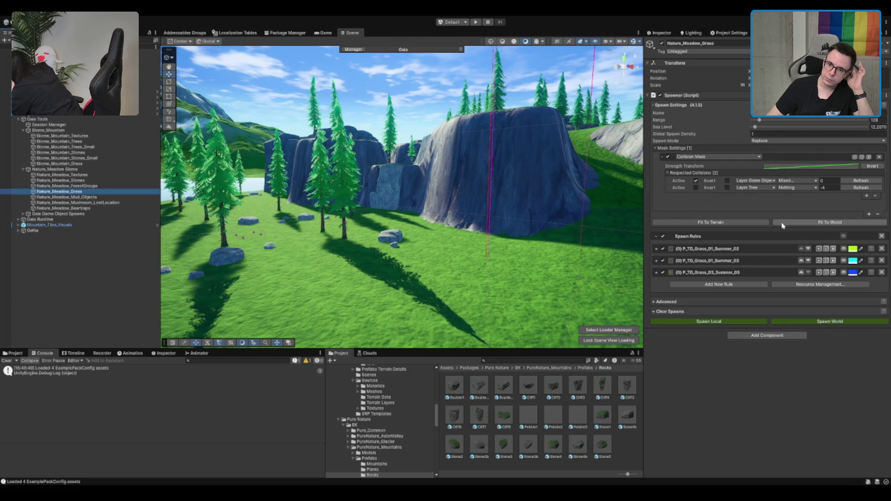
click(657, 250)
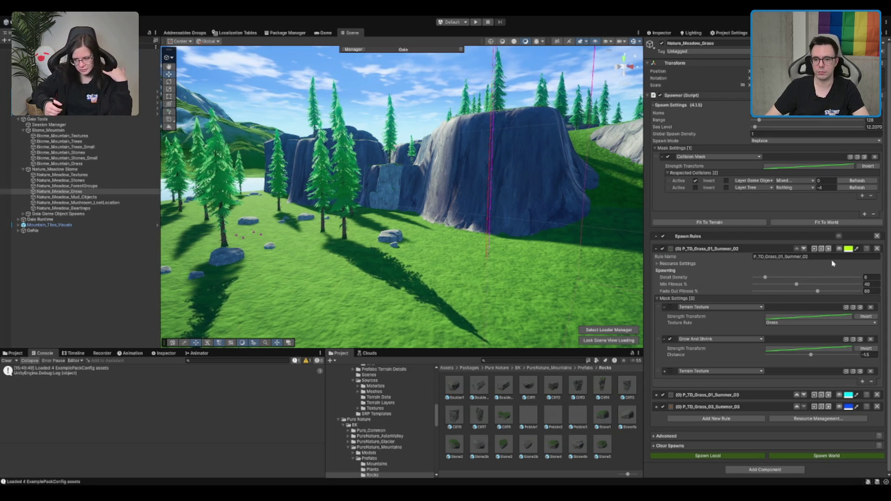
click(839, 249)
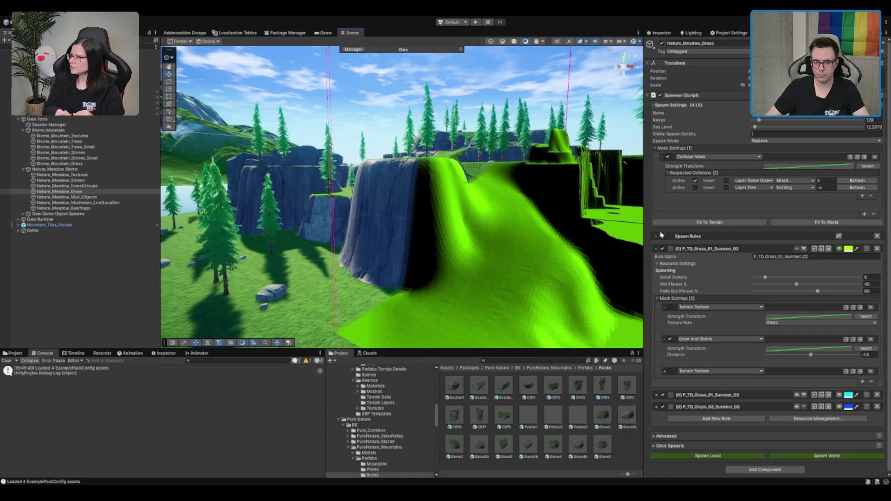
click(839, 249)
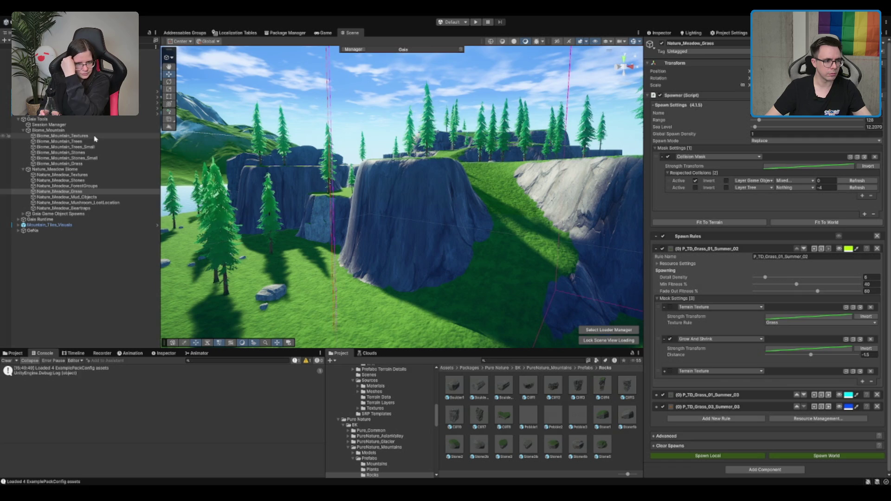
click(90, 166)
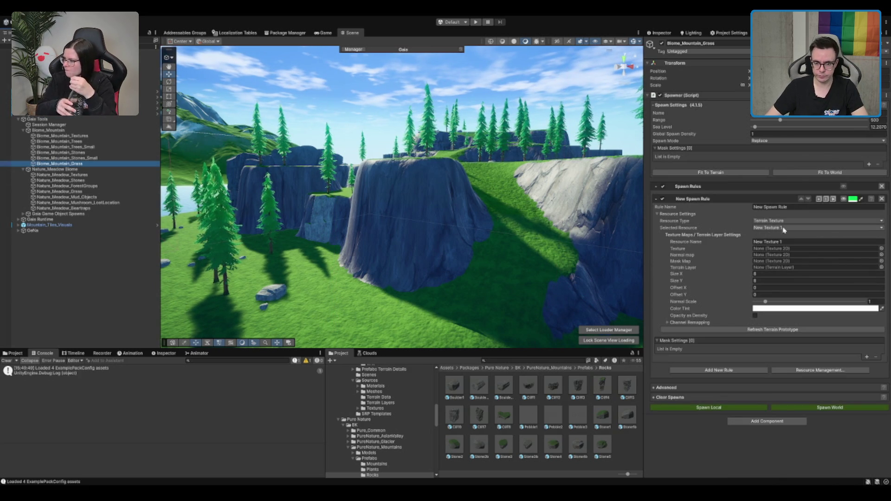
Paste the copied P_TD_Grass_01_Summer_02 rule, remove its masks and turn on its spawn preview
click(833, 199)
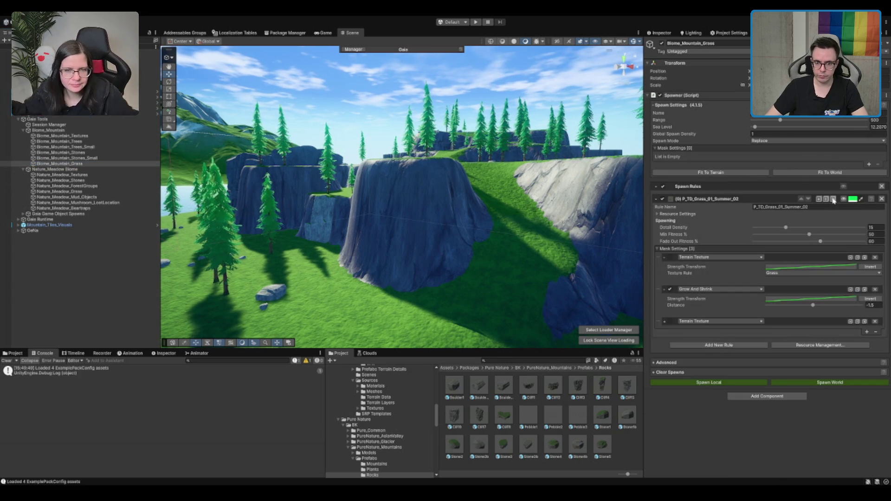
click(875, 257)
click(875, 257)
click(874, 257)
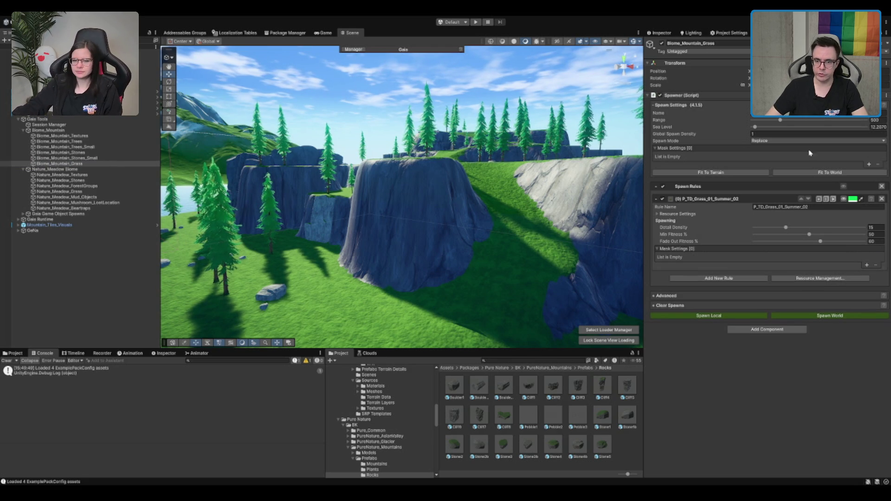
click(843, 200)
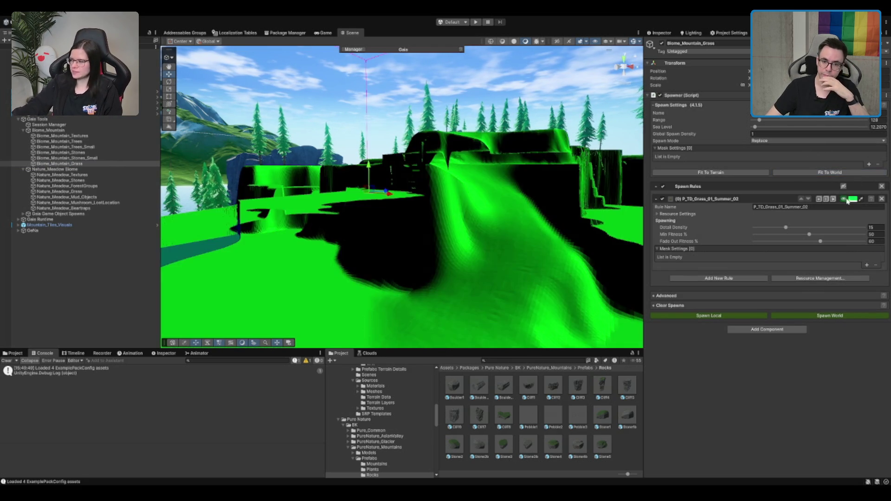
Add a Grow And Shrink mask to the spawner's Mask Settings
scroll(527, 203, up, 3)
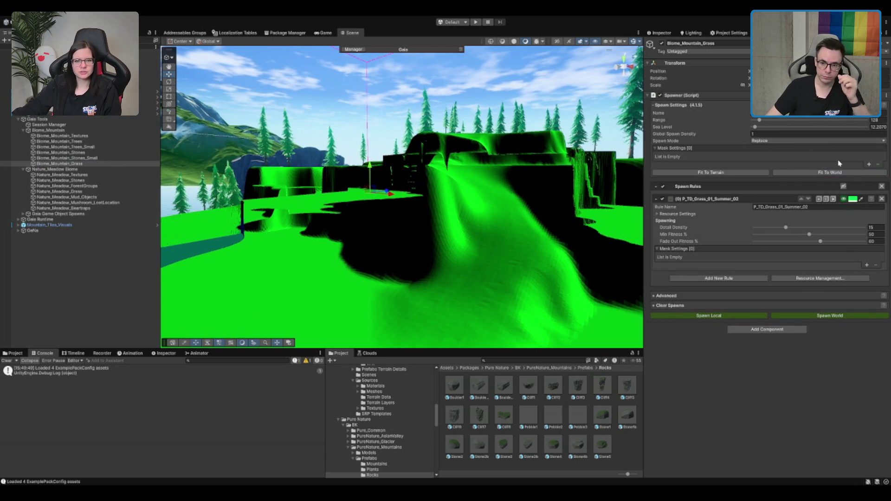
click(869, 164)
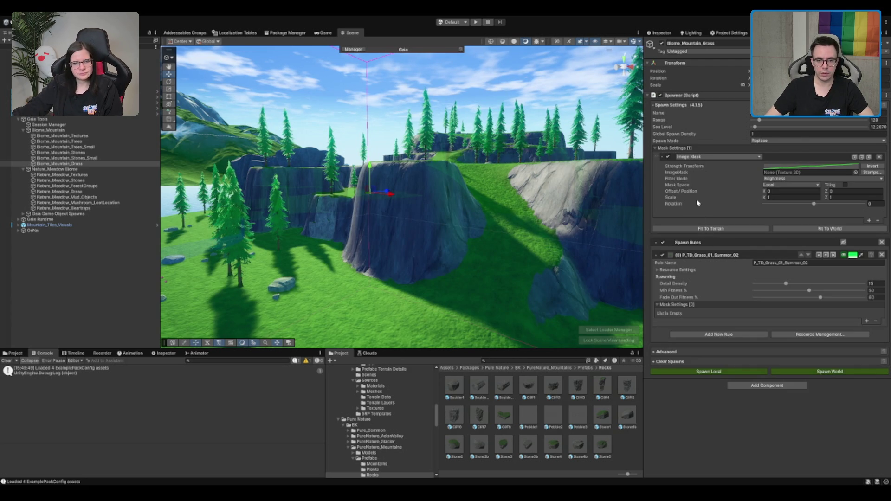
click(701, 187)
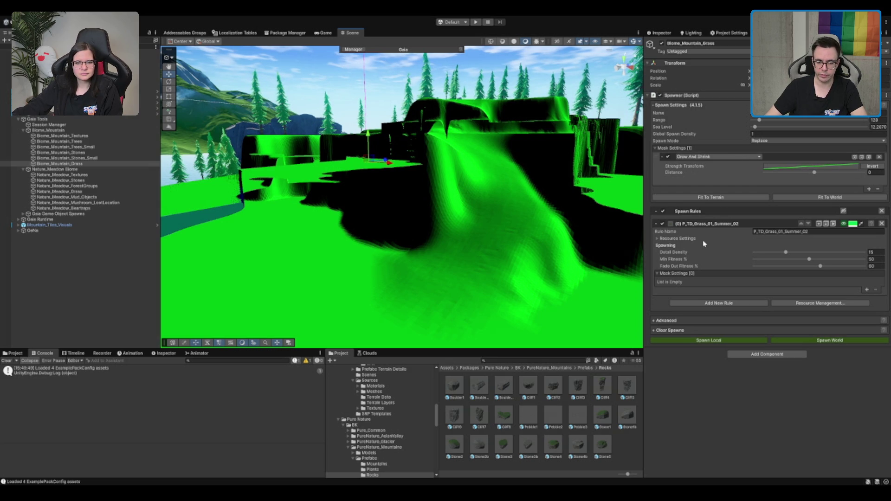
Change the first spawner mask to Terrain Texture restricted to GrassTexture
click(717, 156)
click(716, 198)
click(793, 172)
click(793, 181)
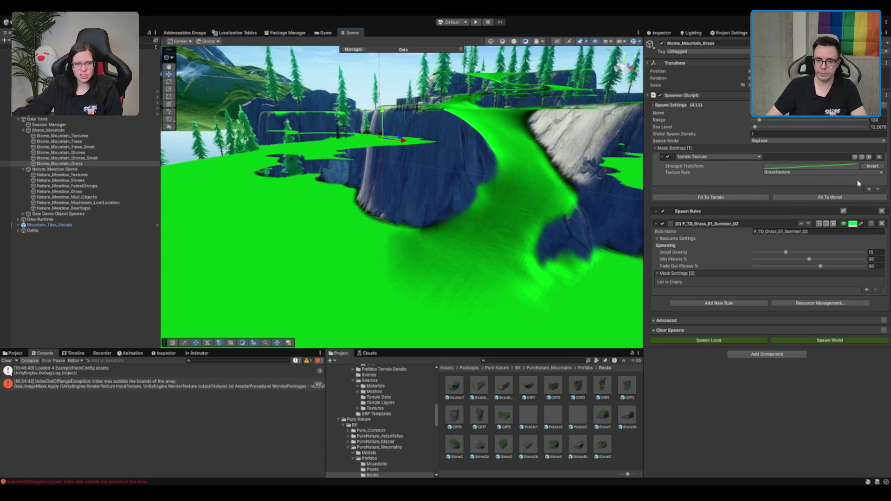
Add a Grow And Shrink mask with distance -1 and a third Collision Mask
click(869, 188)
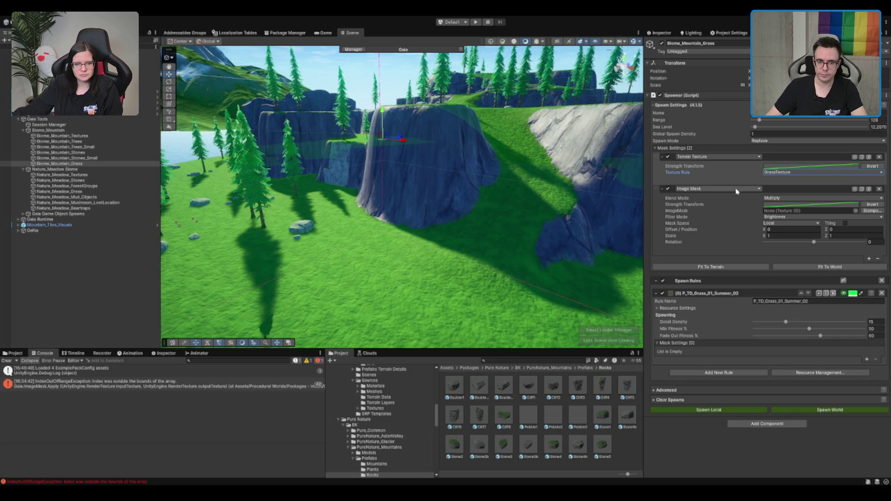
click(717, 189)
click(724, 209)
click(875, 205)
text(-1)
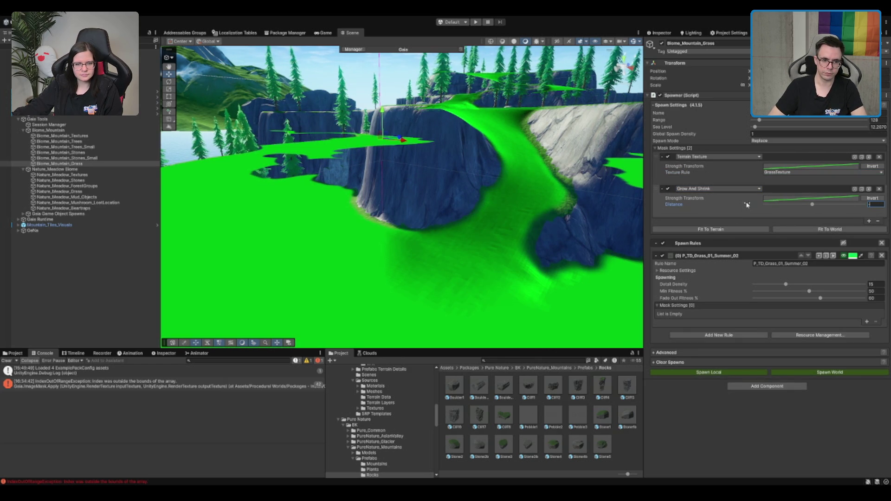
text(-1)
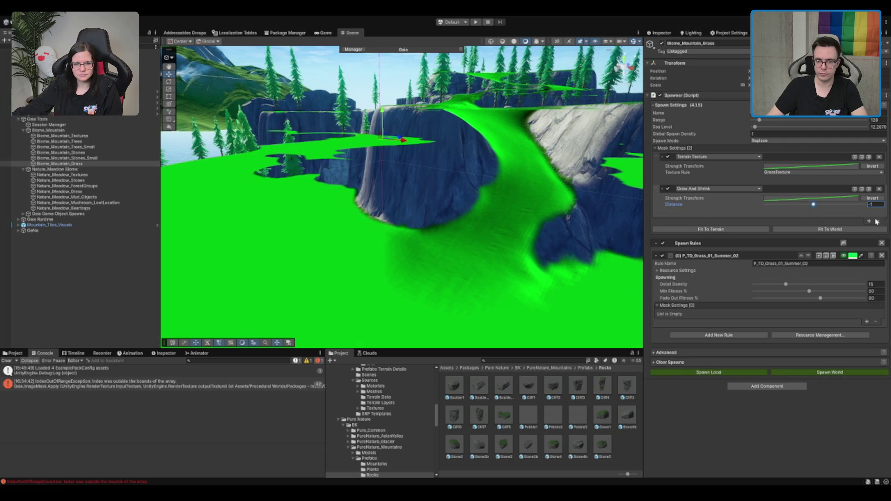
click(868, 222)
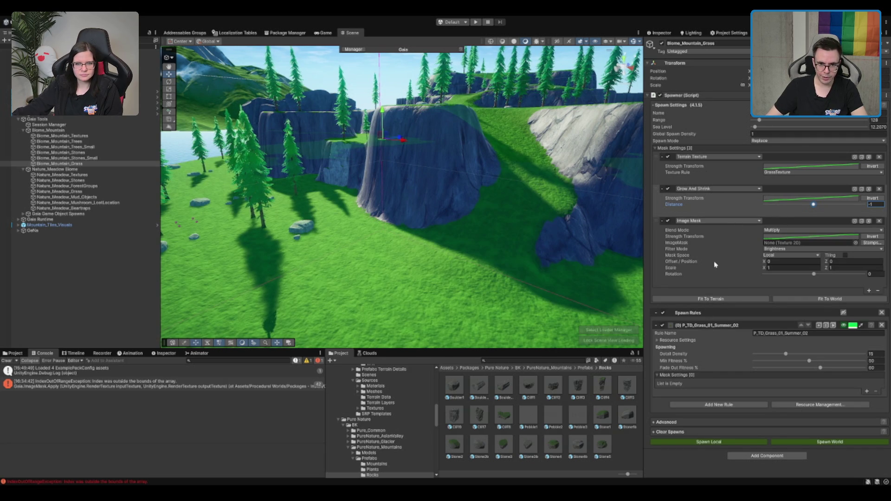
key(ctrl+z)
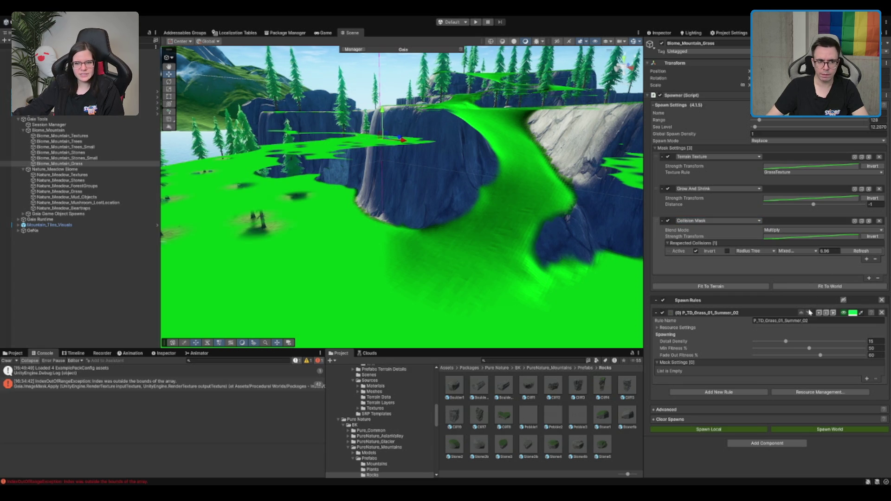
Set the Collision Mask's Radius Tree value to 1.5, viewing the plateau by the water
click(837, 250)
text(0)
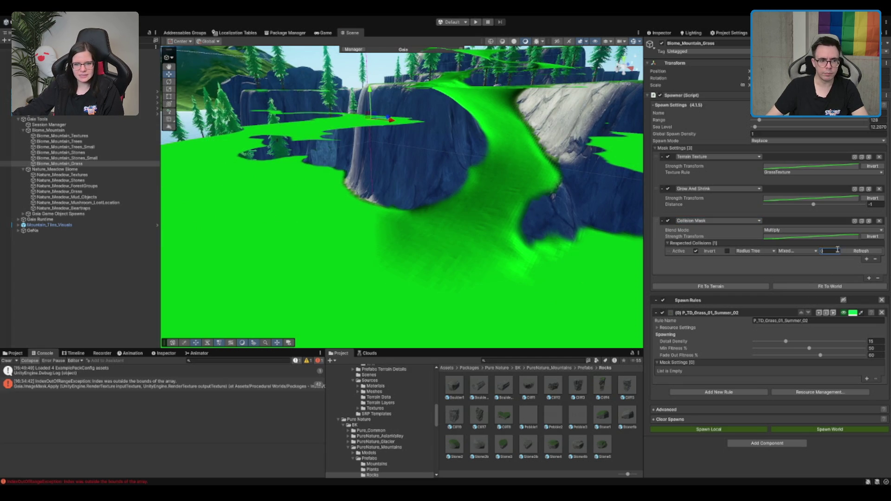
scroll(477, 237, down, 3)
drag(477, 238, 594, 256)
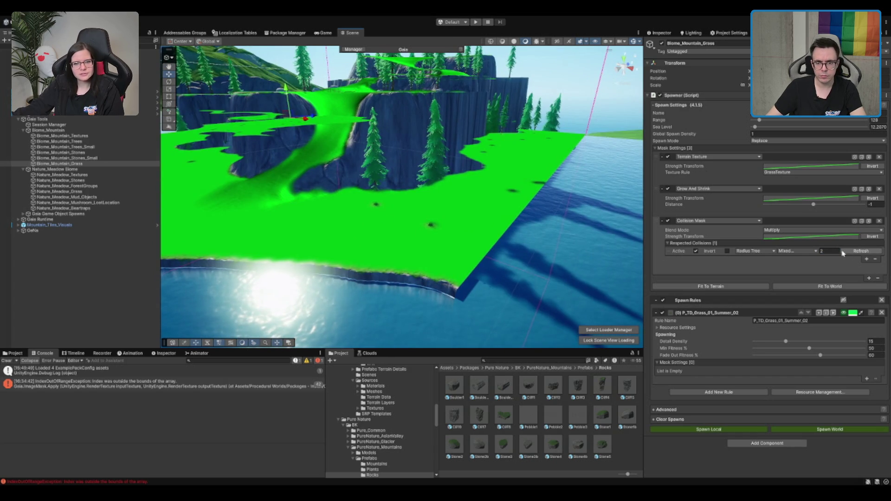
click(835, 250)
drag(510, 260, 538, 265)
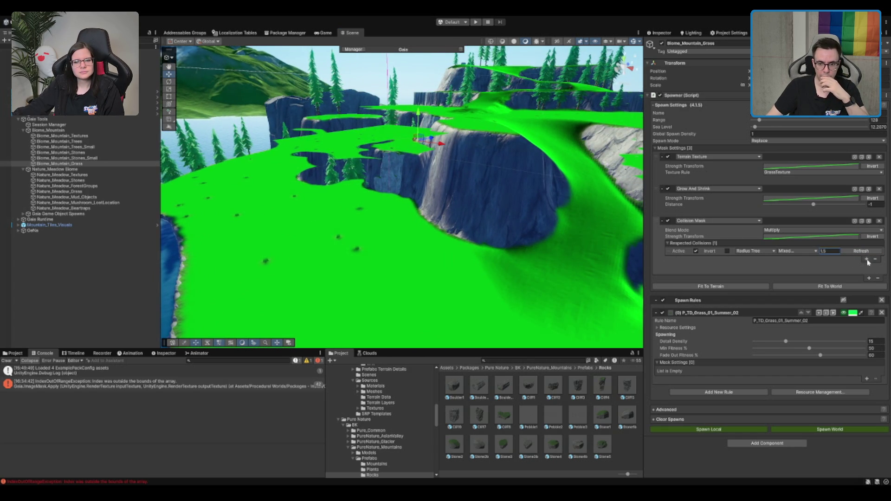
Add a second respected collision of type Layer Game Object
click(866, 259)
click(755, 258)
click(761, 266)
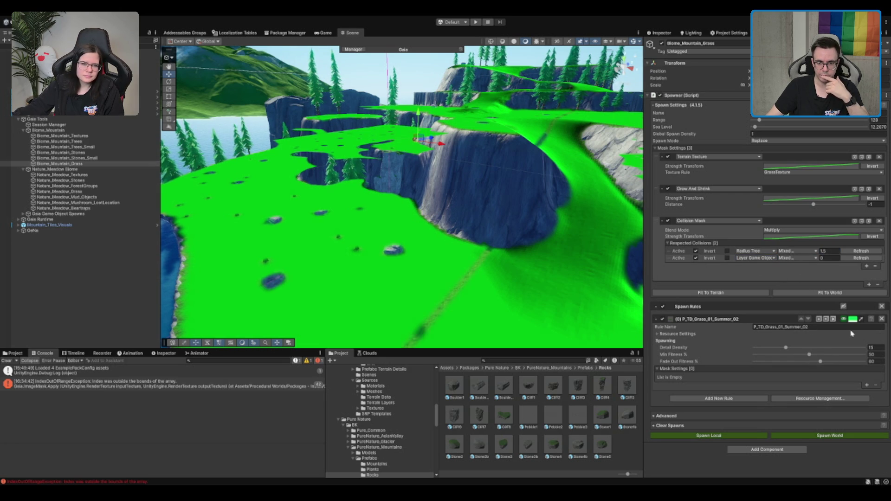
scroll(458, 281, up, 2)
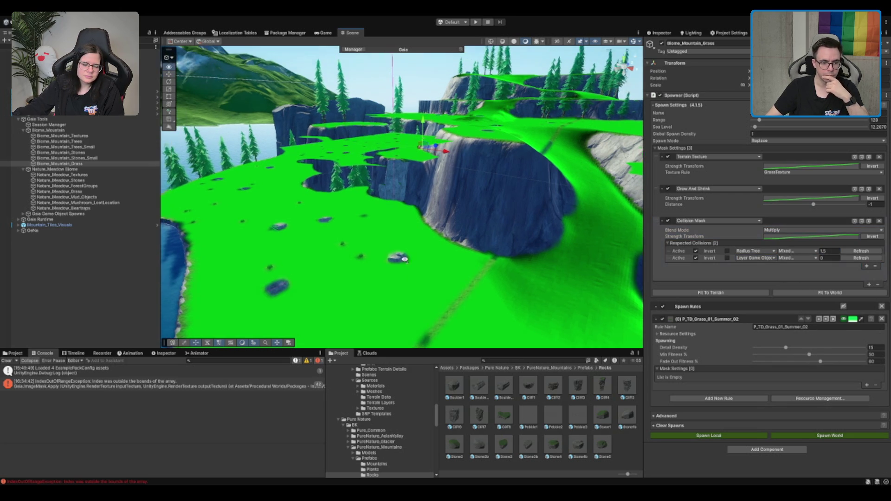
scroll(458, 281, down, 3)
scroll(439, 268, up, 6)
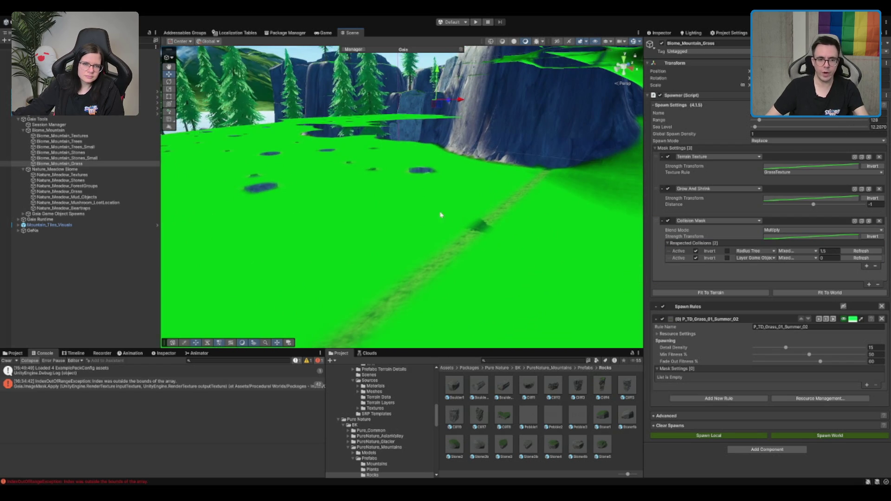
scroll(549, 214, down, 6)
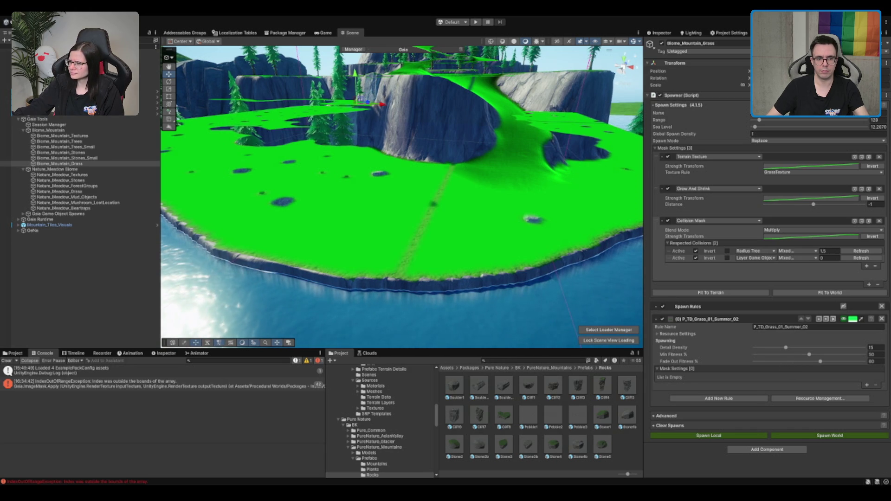
scroll(455, 140, down, 10)
scroll(539, 158, up, 10)
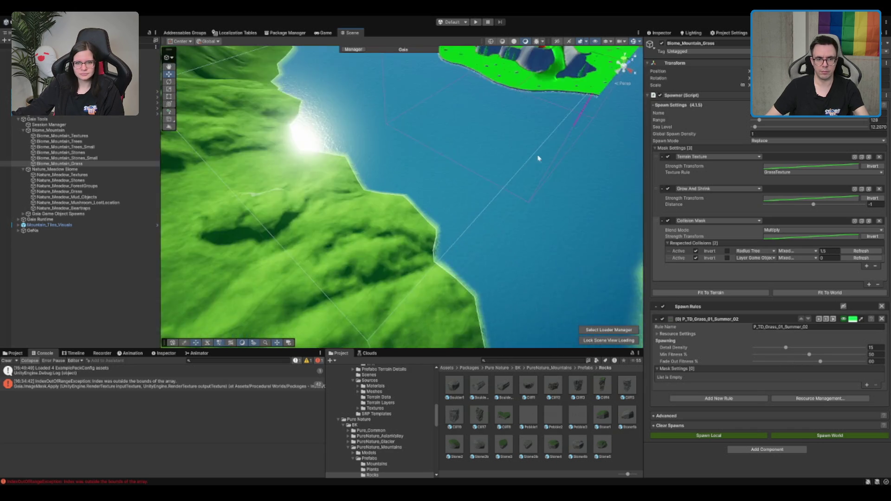
mouse_move(538, 158)
mouse_down()
mouse_move(438, 238)
mouse_move(355, 253)
mouse_move(367, 184)
mouse_move(339, 240)
mouse_up()
scroll(339, 240, up, 3)
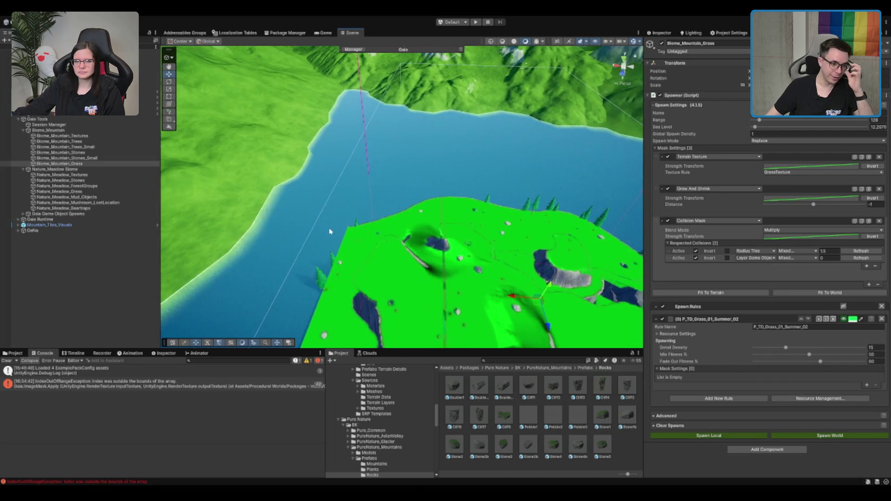
click(338, 239)
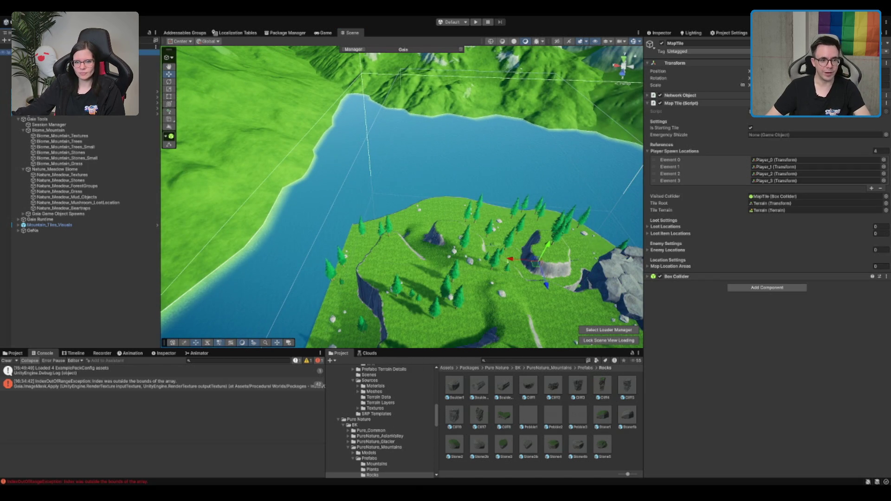
Select Tile_MusicLocation and frame LootLocations, expanding it to its first loot location
click(143, 70)
key(Down)
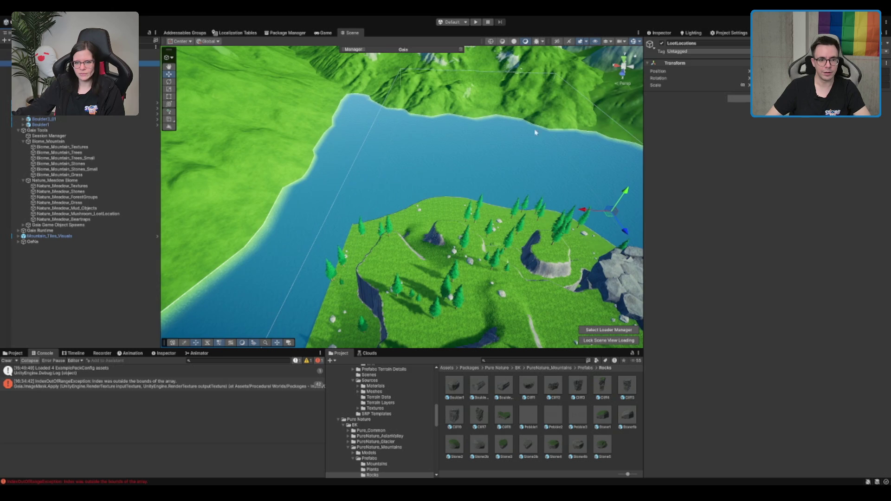
key(f)
key(Right)
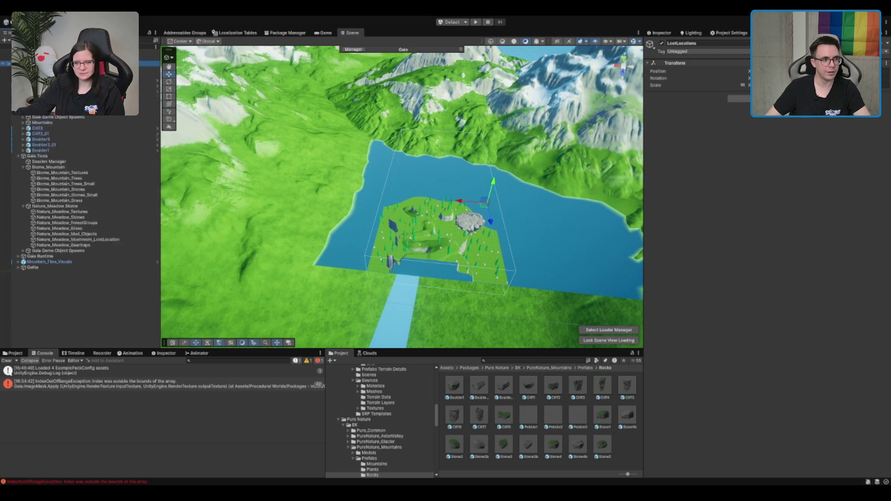
key(Down)
key(Down)
key(Down)
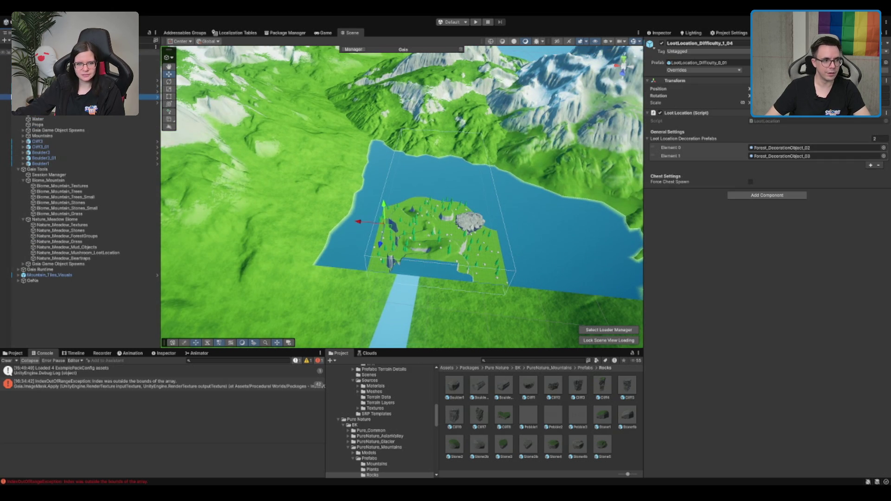
Expand Tile_MusicLocation's Box Collider, toggle the object off and on, frame it, then reselect Biome_Mountain_Grass
click(93, 57)
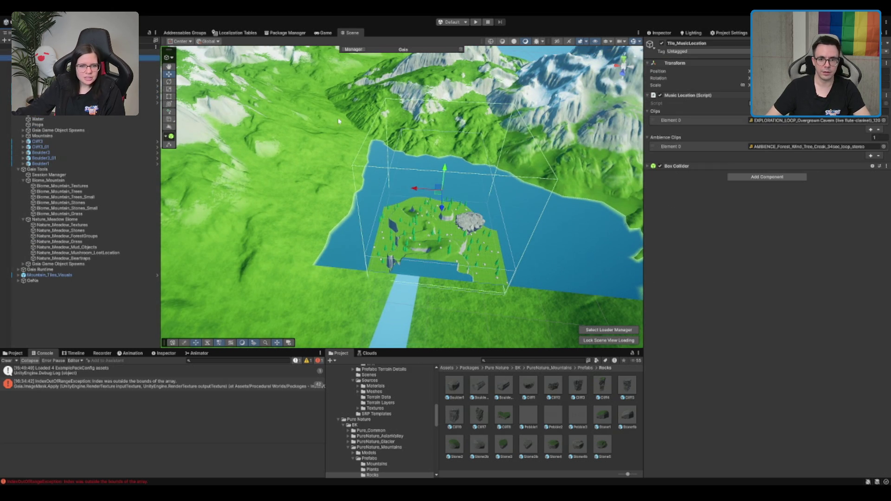
click(677, 167)
click(661, 43)
click(661, 43)
key(f)
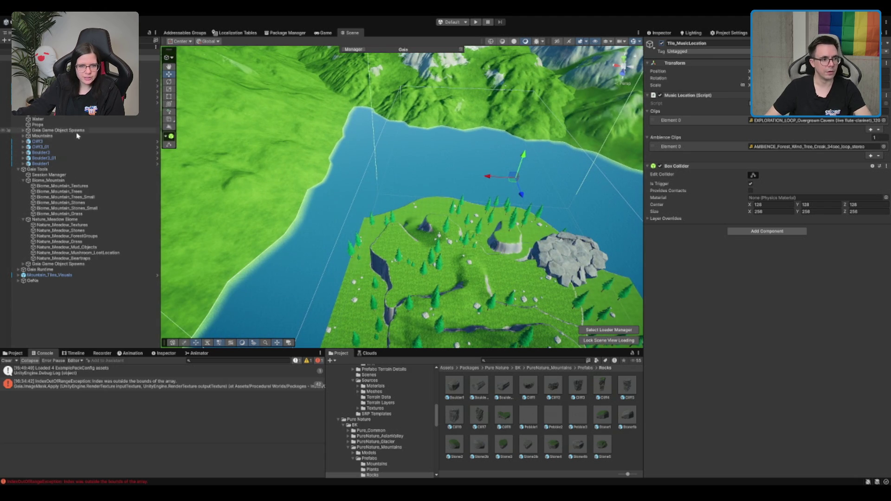
click(85, 214)
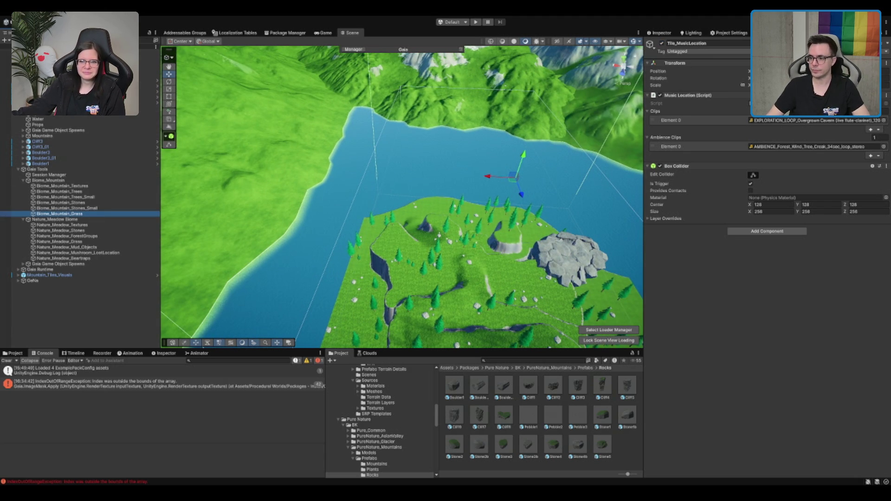
mouse_move(408, 232)
mouse_down()
mouse_move(434, 244)
mouse_move(609, 243)
mouse_up()
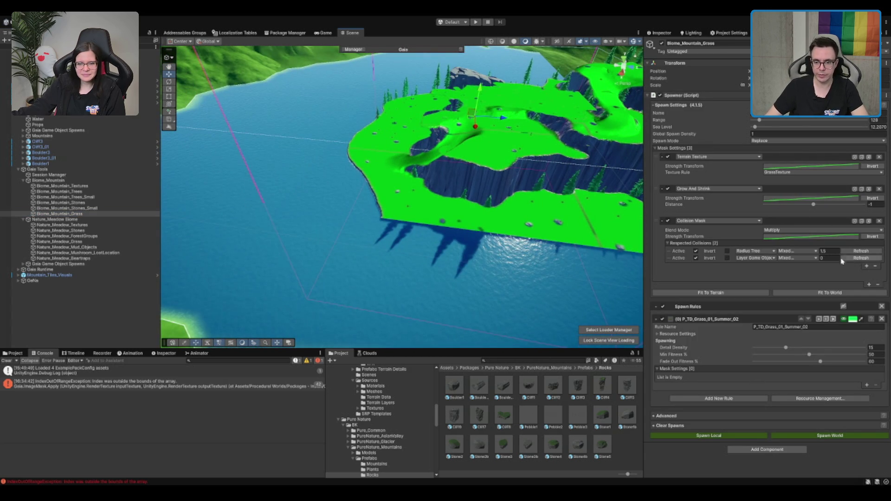
Enable Use GPU Instancing in the grass rule's Resource Settings
mouse_move(515, 249)
mouse_down()
mouse_move(531, 215)
mouse_move(746, 327)
mouse_up()
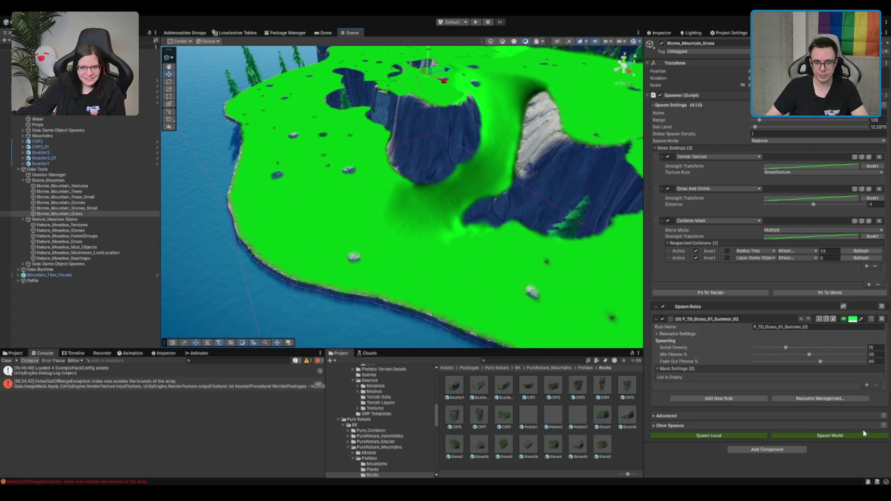
click(673, 334)
scroll(730, 345, down, 3)
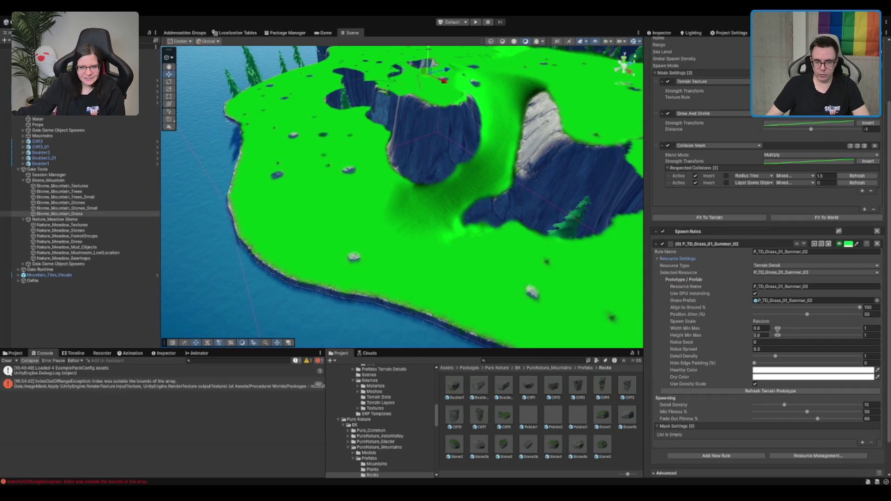
click(755, 293)
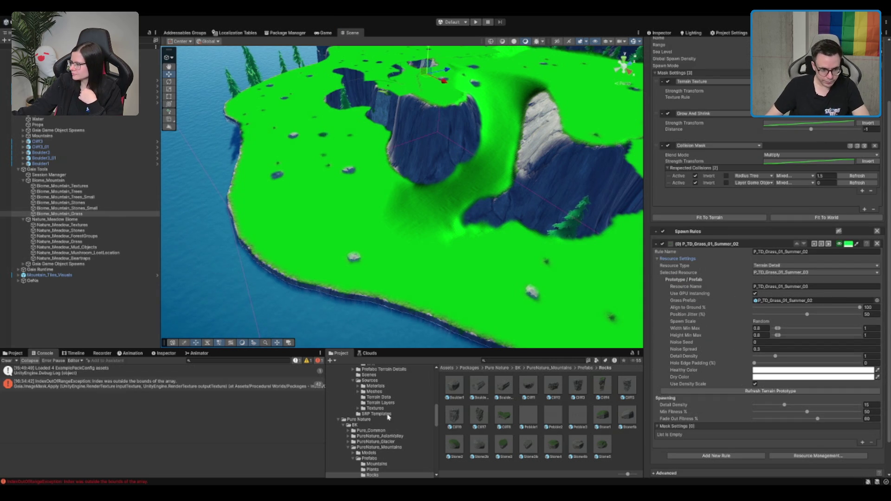
Turn off the green spawn preview over the island
scroll(423, 312, up, 5)
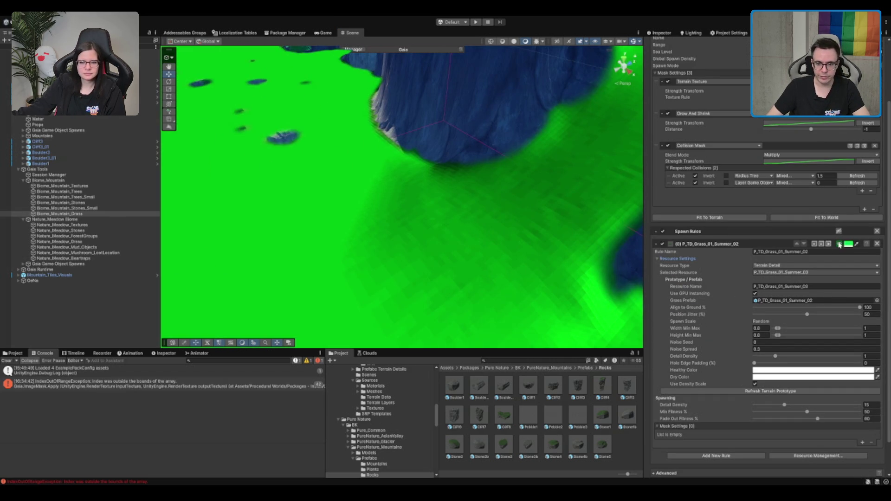
click(839, 245)
scroll(388, 431, down, 3)
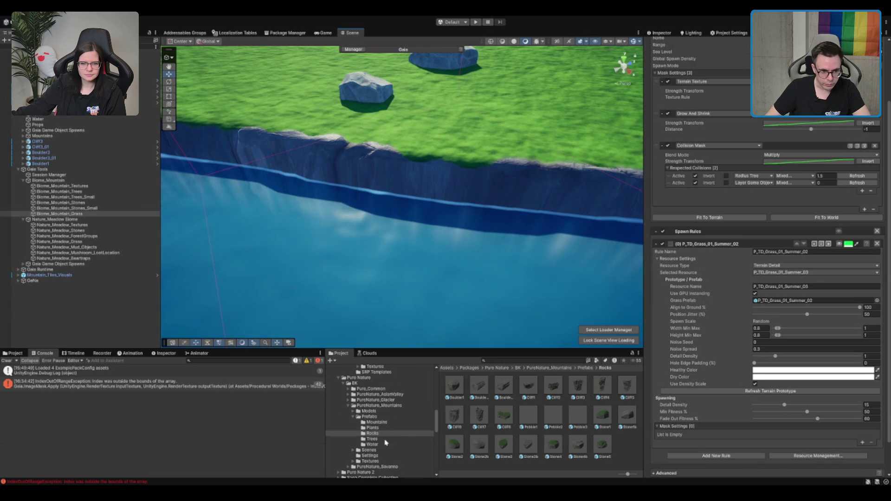
Place Grass3 and Grass1 prefabs from the Plants folder on the meadow before the cliffs
click(372, 428)
mouse_move(460, 241)
mouse_down()
mouse_move(461, 216)
mouse_move(469, 231)
mouse_up()
click(551, 420)
mouse_move(551, 421)
mouse_down()
mouse_move(467, 265)
mouse_move(427, 295)
mouse_up()
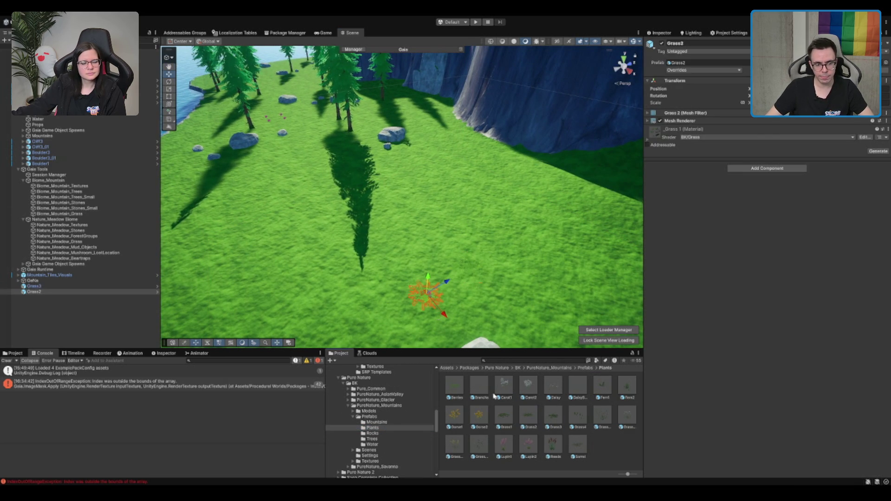
drag(503, 415, 413, 254)
key(f)
scroll(440, 293, down, 2)
scroll(392, 205, up, 6)
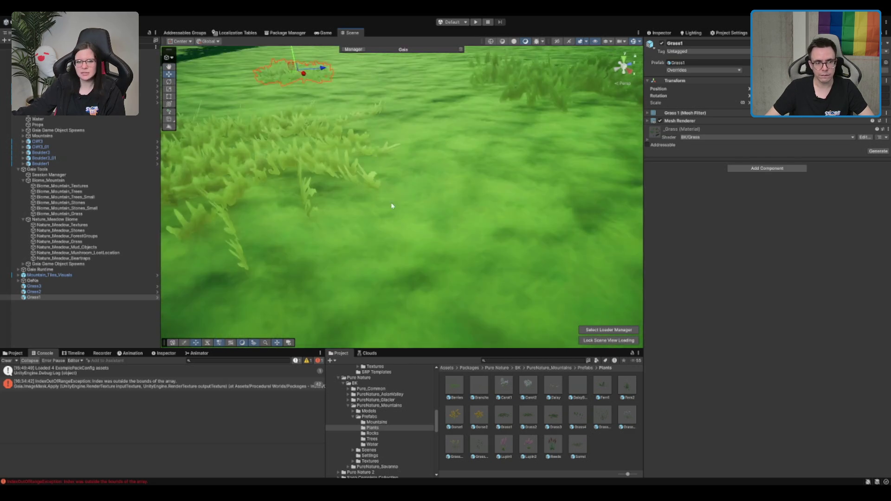
scroll(393, 205, down, 5)
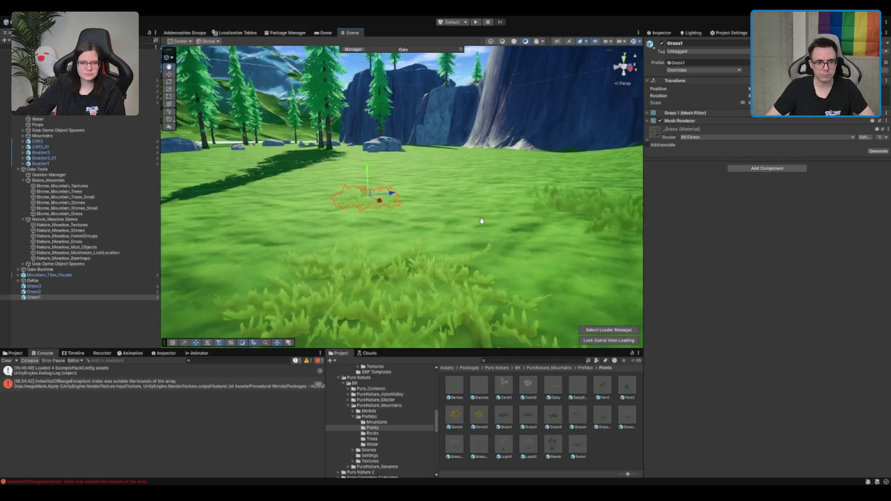
scroll(482, 221, down, 3)
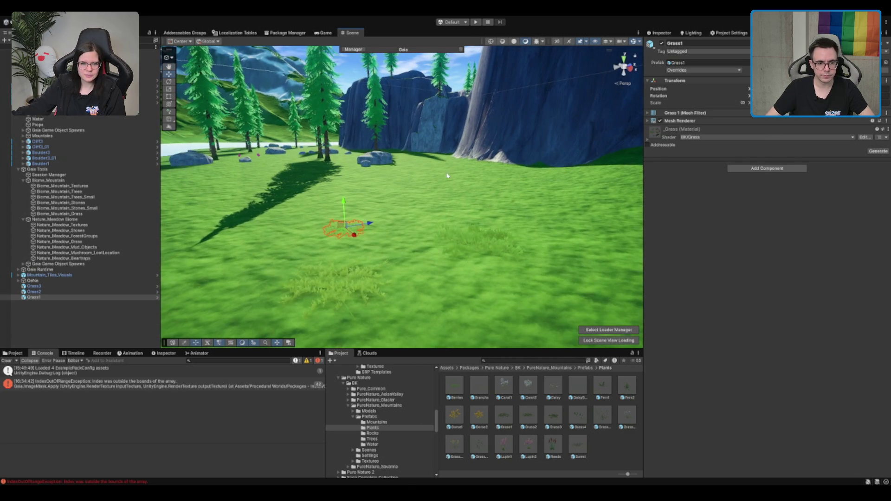
drag(447, 175, 408, 153)
scroll(385, 145, up, 2)
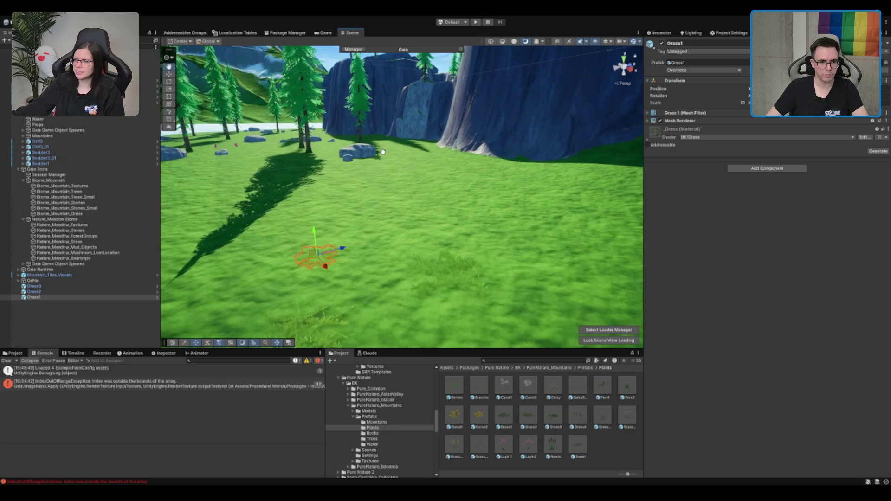
drag(386, 145, 440, 212)
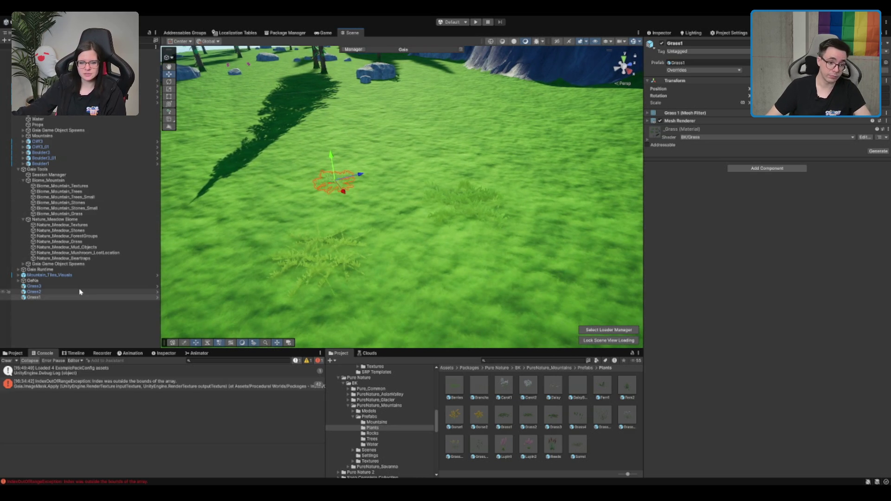
Undo the Grass1/Grass2 tests, trial and delete Grass4, Fern2 and Gorse2, and place a Berries bush
click(83, 302)
key(ctrl+z)
mouse_move(579, 422)
mouse_down()
mouse_move(534, 371)
mouse_move(385, 250)
mouse_up()
mouse_move(532, 321)
mouse_down()
mouse_move(540, 249)
mouse_move(529, 264)
mouse_move(521, 166)
mouse_move(521, 177)
mouse_move(498, 151)
mouse_move(476, 243)
mouse_up()
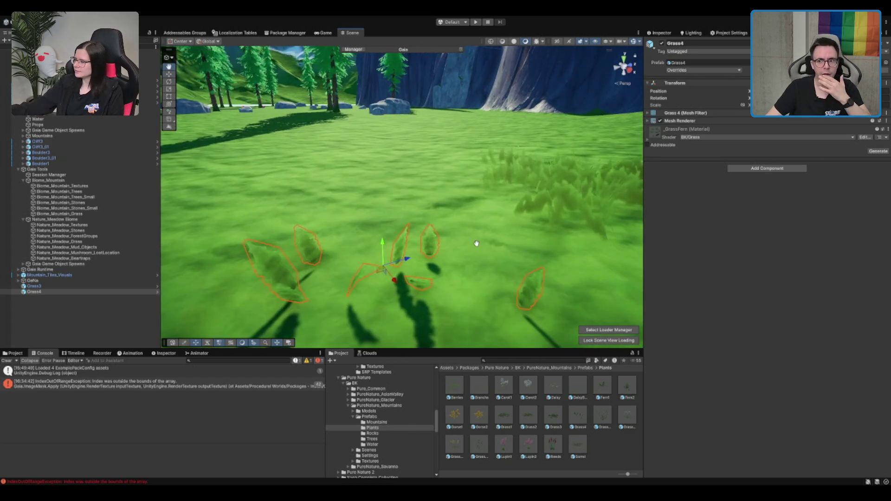
key(Delete)
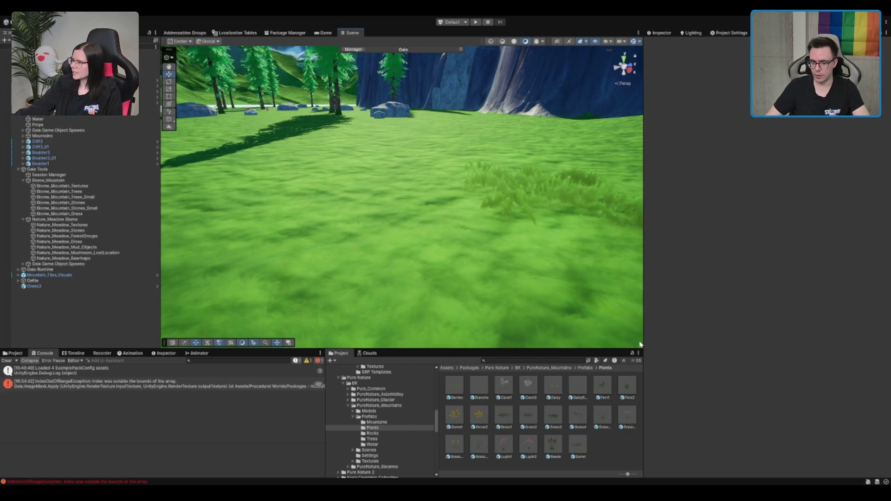
click(626, 389)
mouse_move(592, 335)
mouse_down()
mouse_move(487, 200)
mouse_move(462, 206)
mouse_up()
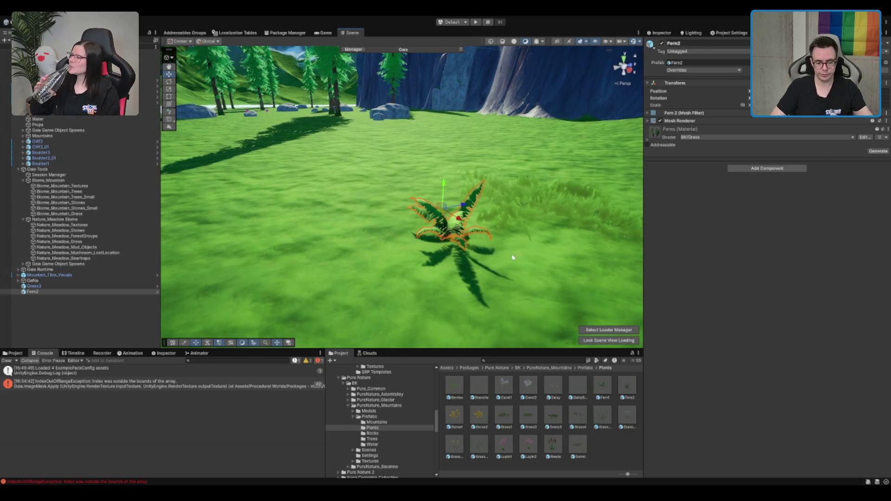
key(Delete)
click(607, 387)
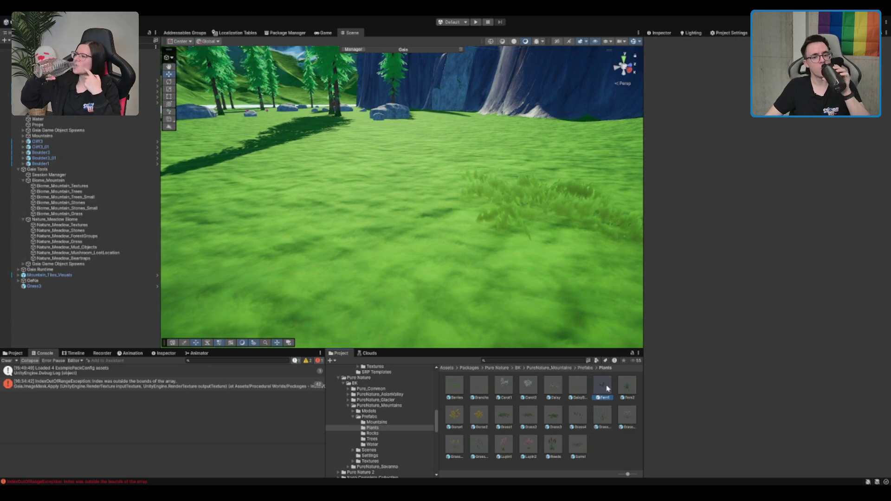
click(455, 416)
drag(478, 415, 425, 263)
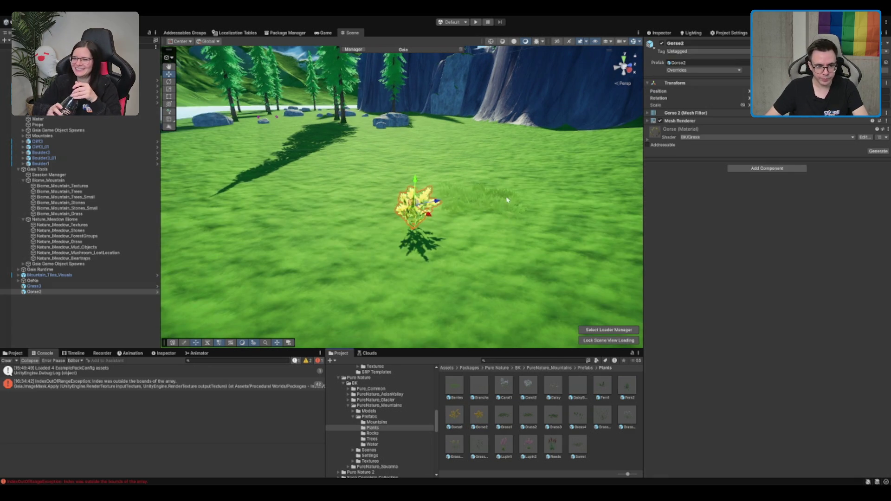
key(Delete)
drag(455, 385, 436, 304)
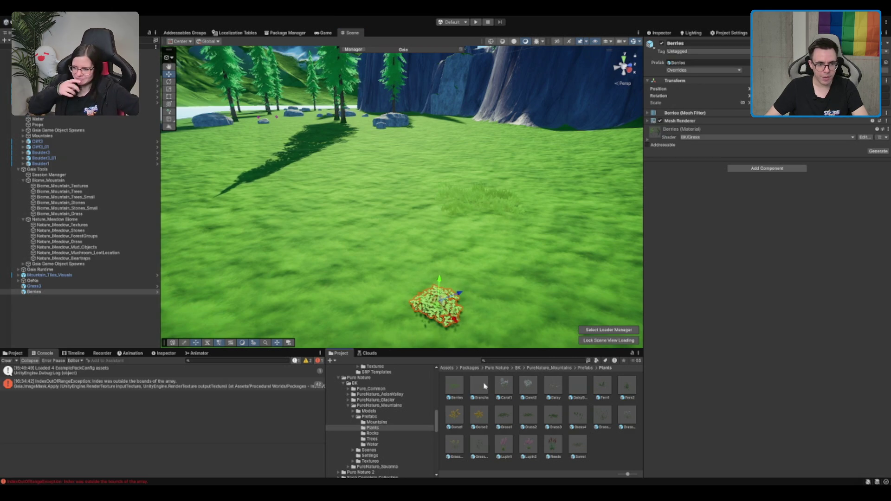
scroll(478, 253, up, 5)
click(480, 175)
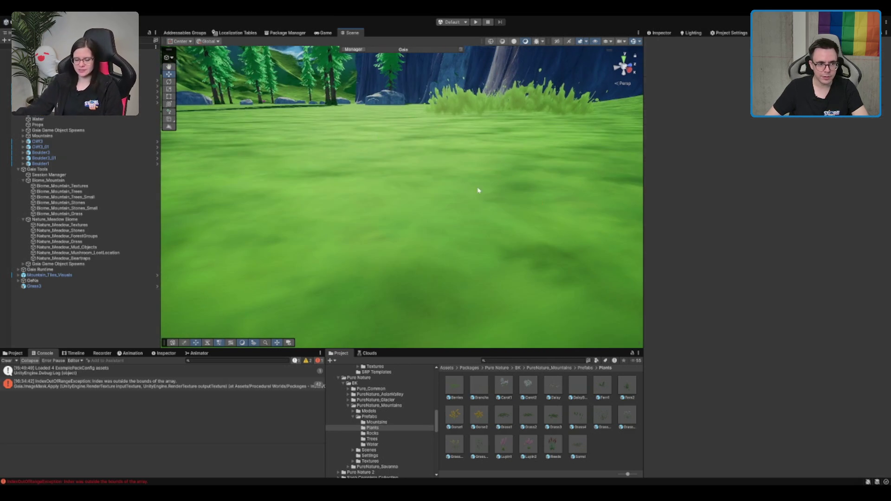
Trial Carot1, Carot2, Reeds and Sorrel plants on the grass, deleting the rejects
mouse_move(498, 392)
mouse_down()
mouse_move(467, 179)
mouse_move(427, 188)
mouse_move(388, 298)
mouse_move(485, 393)
mouse_up()
drag(451, 282, 432, 241)
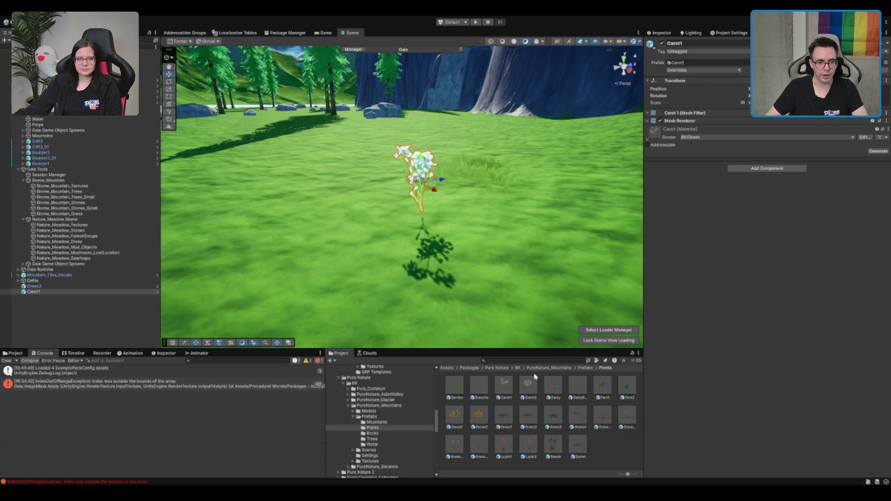
drag(527, 386, 404, 250)
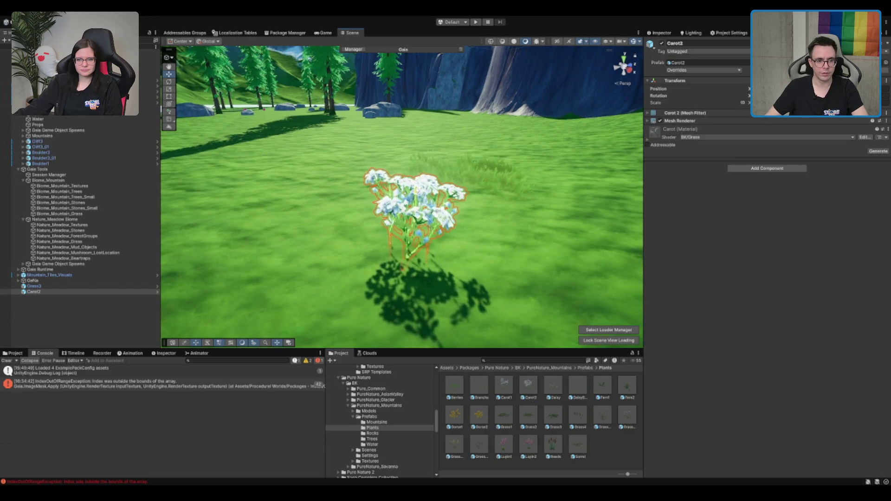
scroll(435, 186, down, 5)
key(Delete)
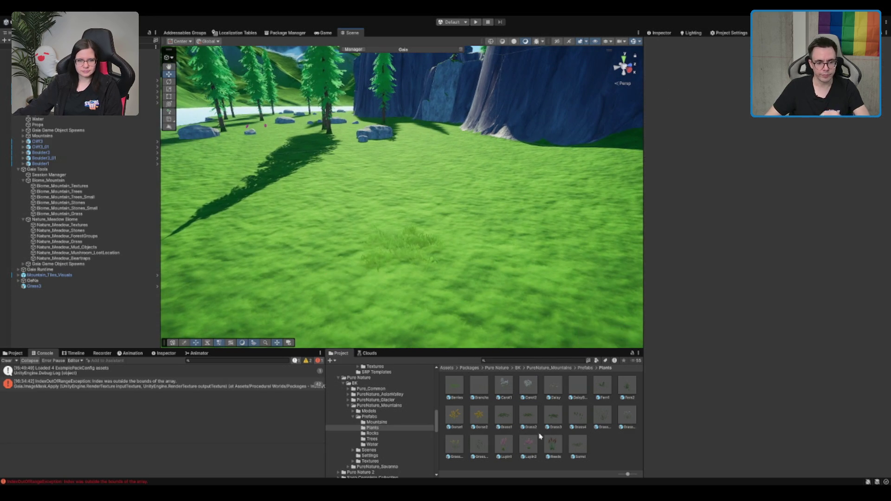
drag(414, 278, 415, 279)
key(Delete)
drag(454, 385, 463, 287)
scroll(529, 265, down, 3)
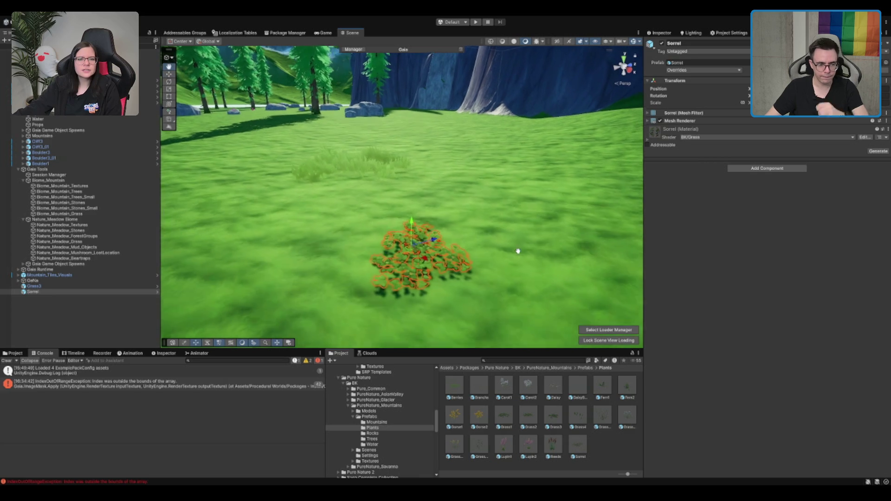
scroll(378, 202, up, 5)
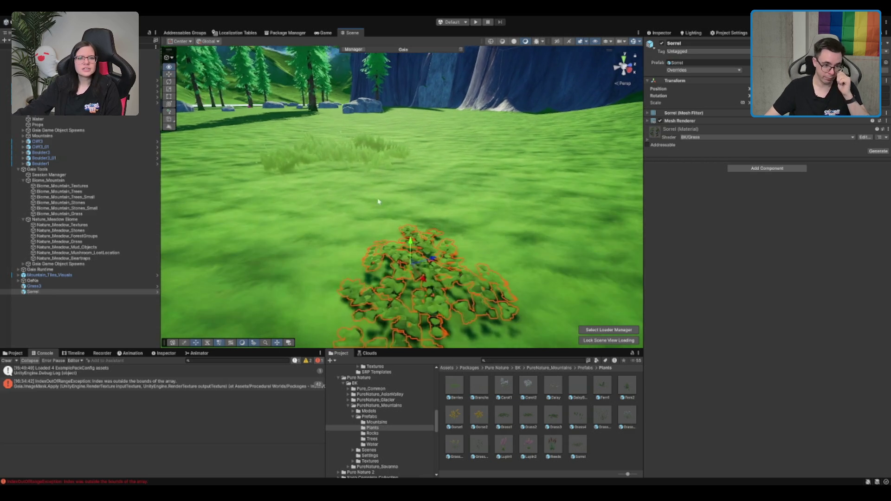
scroll(378, 201, up, 3)
key(Delete)
Test and delete a GrassMountain4 plant, keep Grass3, then select the mountain grass spawner
drag(480, 432, 452, 255)
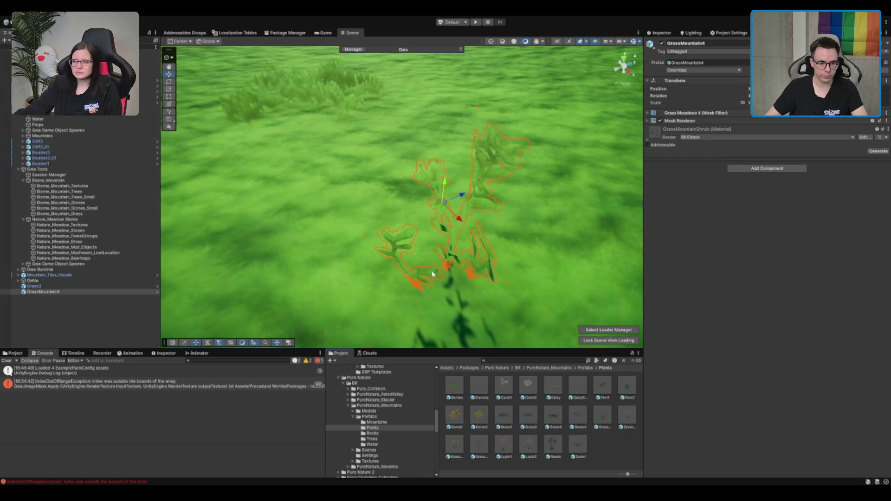
scroll(553, 179, down, 3)
scroll(553, 180, down, 5)
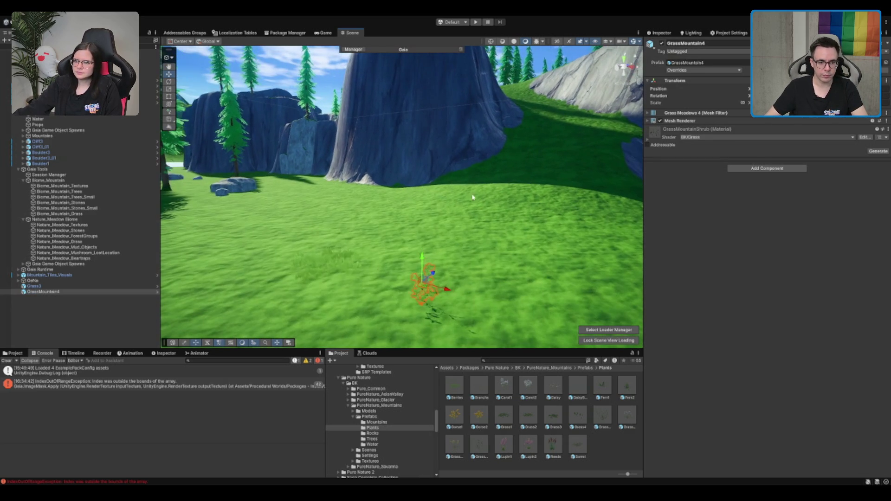
click(492, 261)
click(429, 292)
key(Delete)
scroll(390, 213, up, 5)
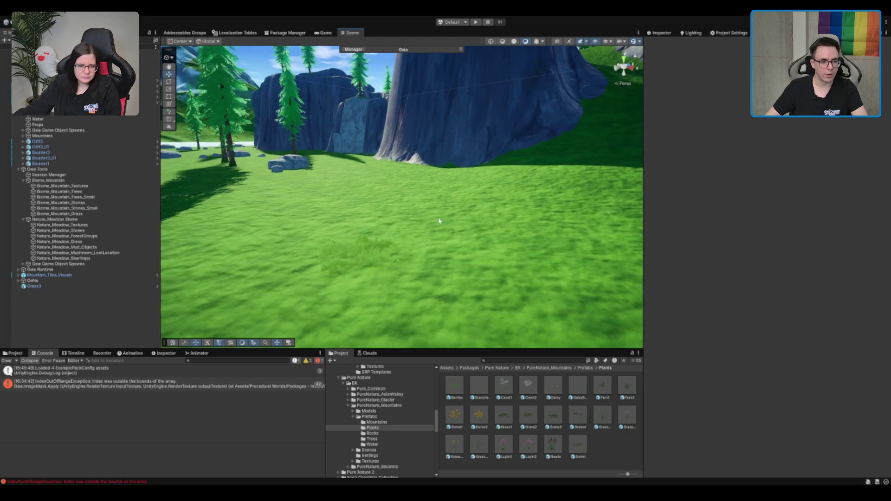
click(375, 260)
drag(511, 284, 493, 282)
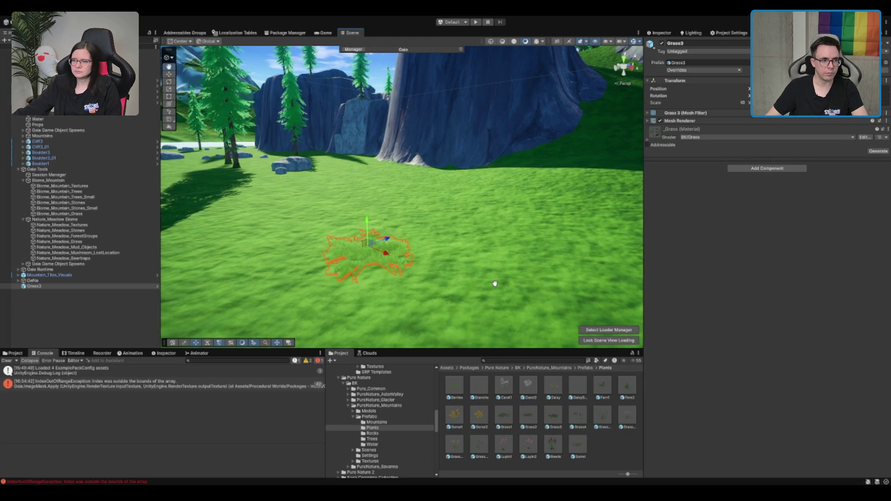
drag(495, 280, 494, 285)
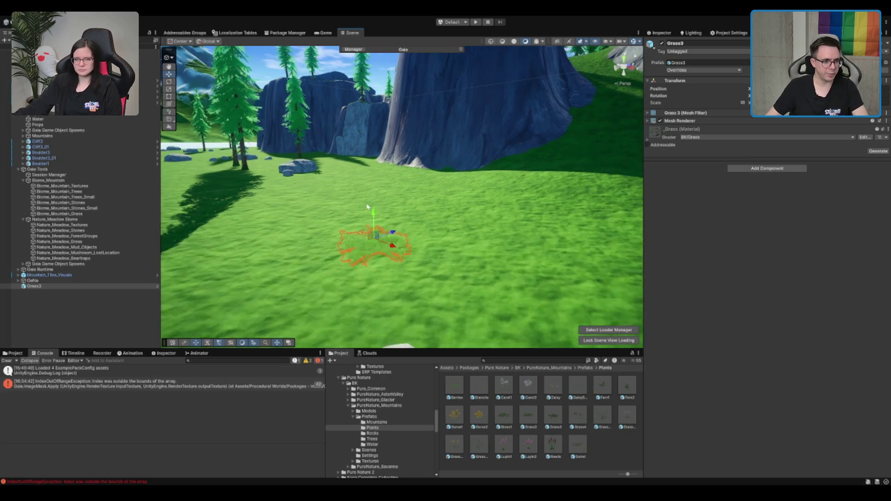
click(101, 214)
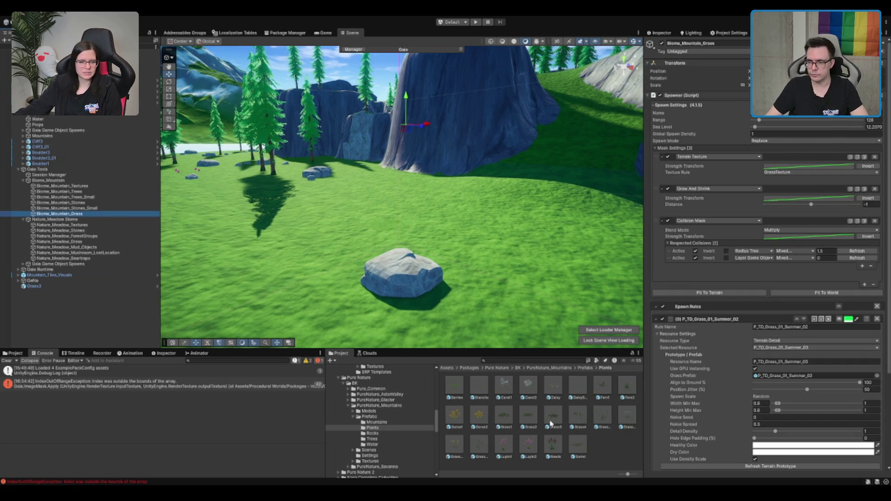
Assign Grass3 as the rule's grass prefab and rename the rule Grass_Big
drag(553, 424, 789, 377)
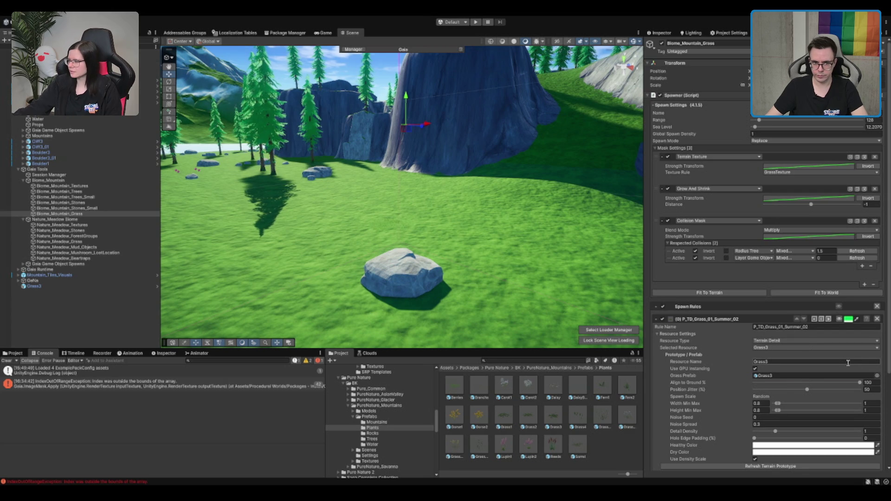
click(796, 326)
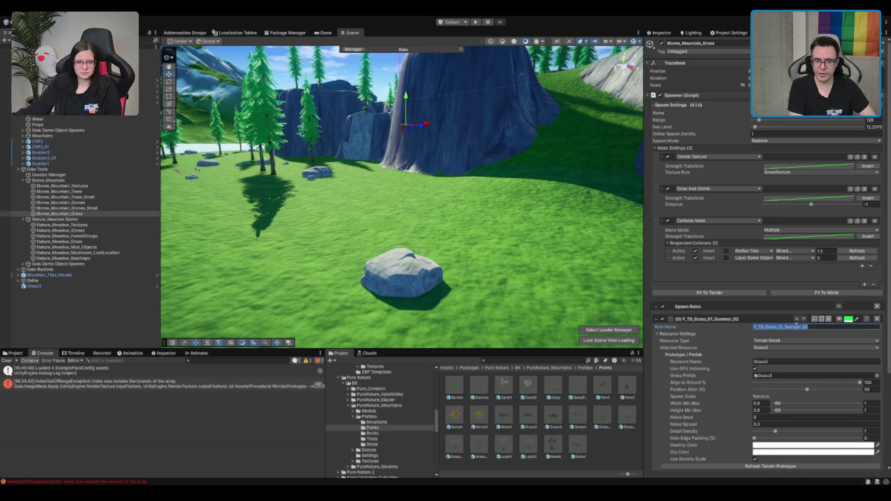
text(Grass_Big)
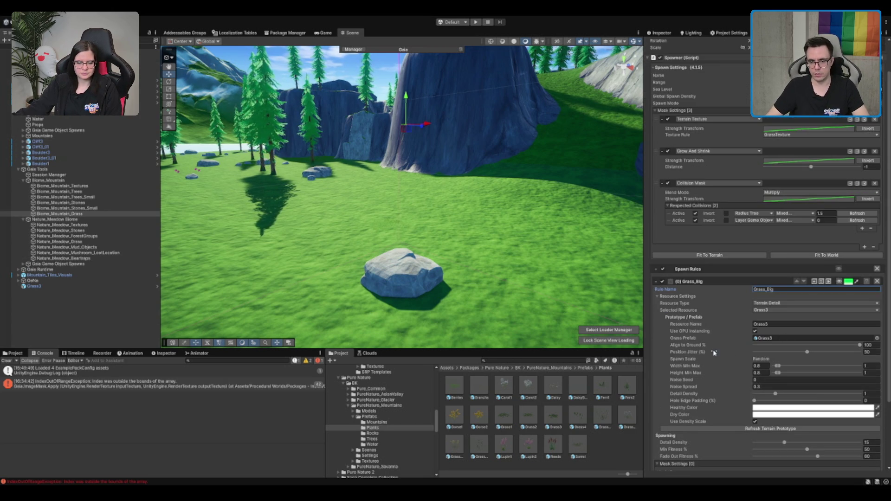
scroll(742, 372, down, 5)
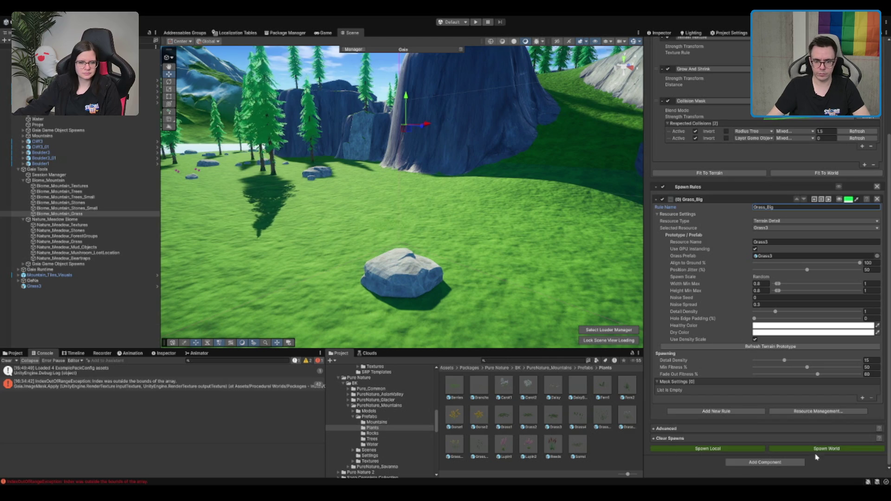
Spawn Grass_Big across the world (672010 instances) and refresh the terrain's grass prototype
click(839, 199)
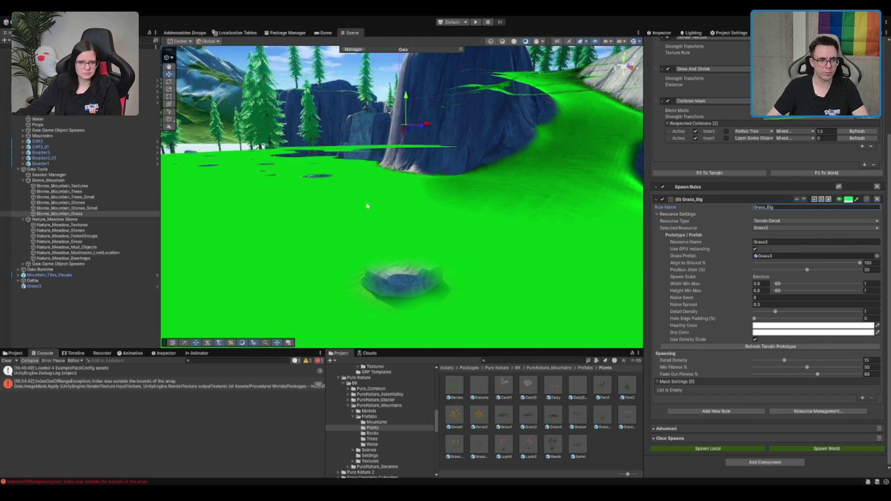
scroll(229, 223, down, 2)
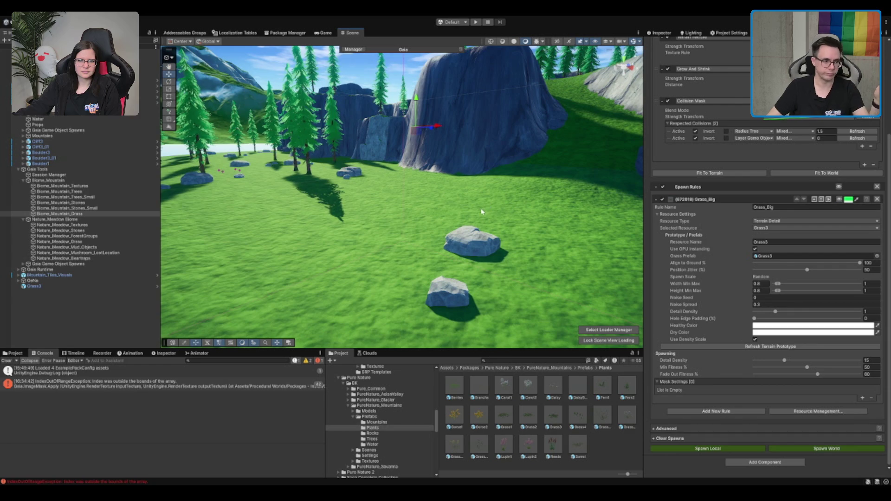
scroll(481, 211, up, 3)
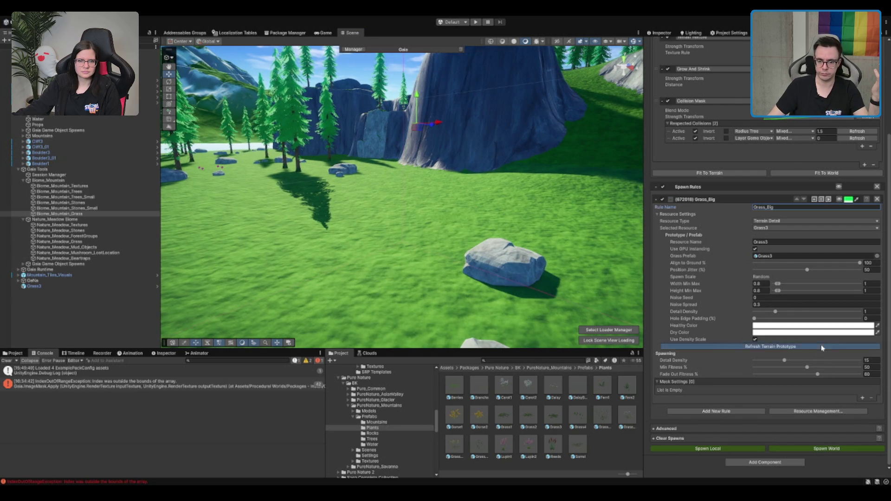
click(834, 448)
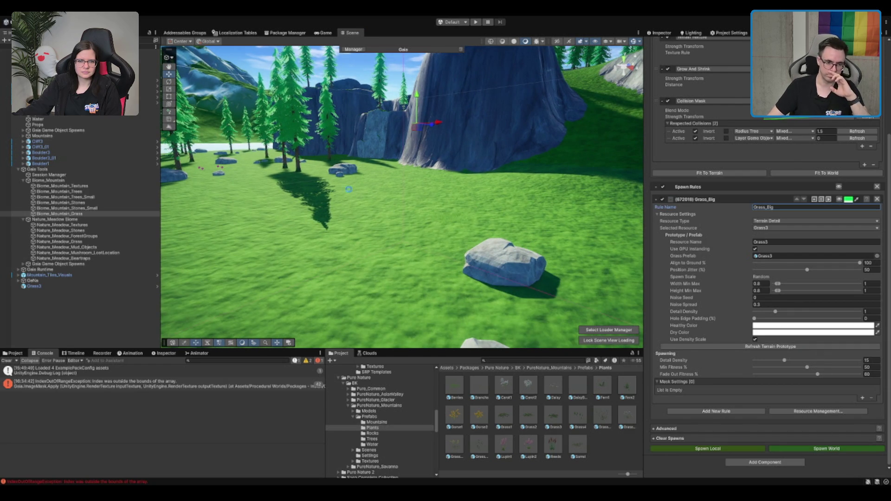
scroll(735, 225, up, 3)
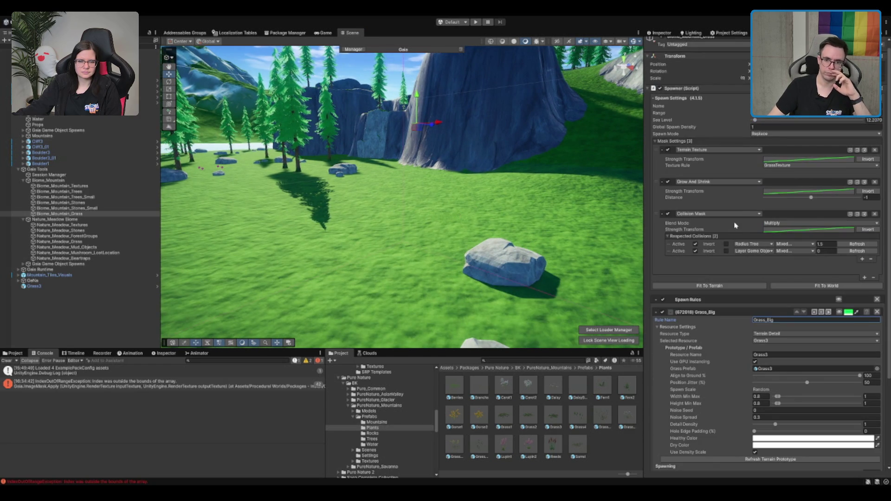
click(839, 313)
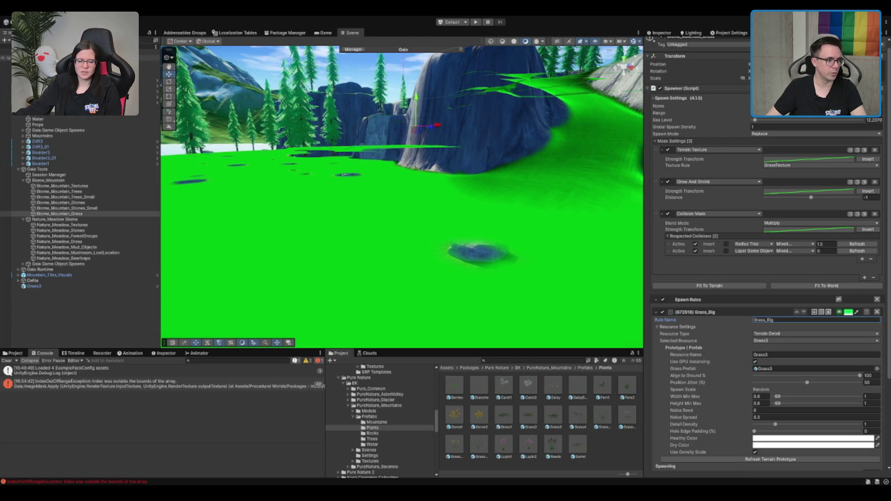
click(69, 53)
Delete every terrain detail except Grass3 in Paint Details
click(70, 58)
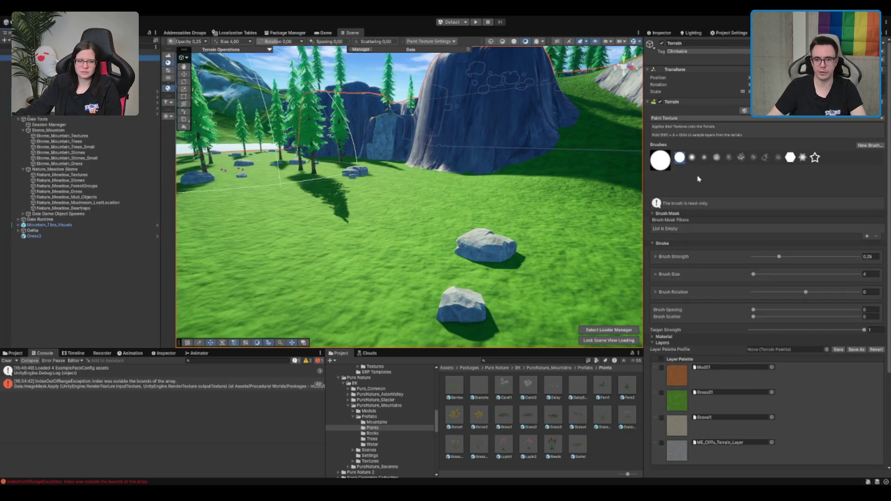
scroll(760, 133, down, 3)
scroll(759, 132, up, 3)
click(766, 112)
scroll(768, 133, down, 2)
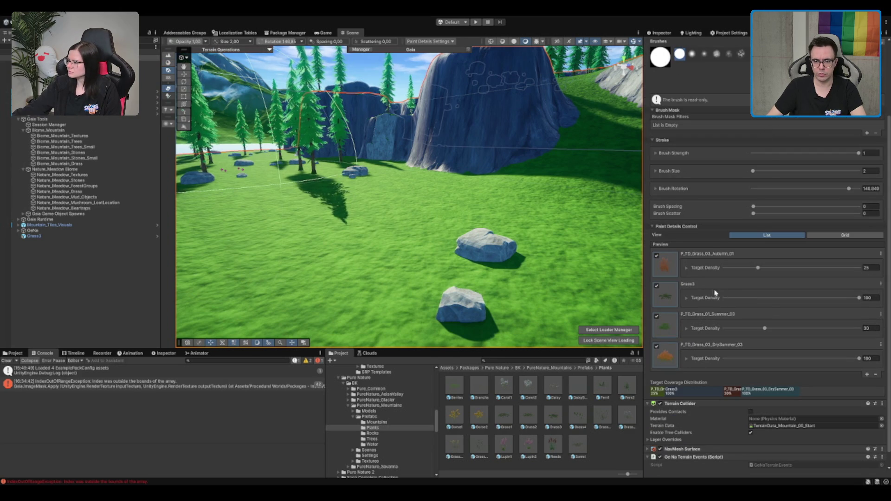
click(670, 264)
click(669, 326)
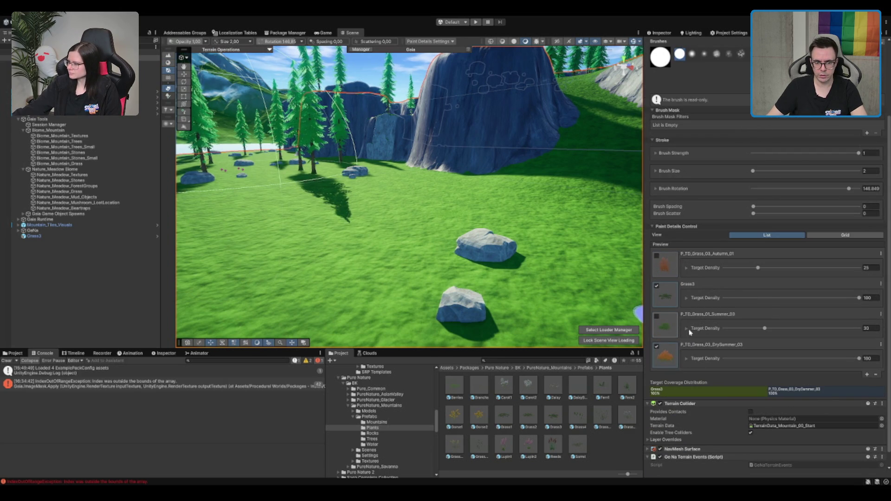
key(Delete)
key(Delete)
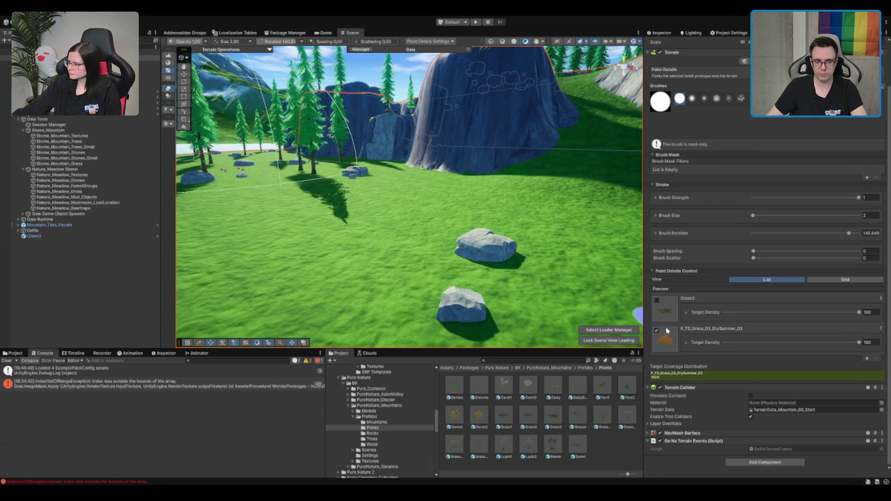
key(Delete)
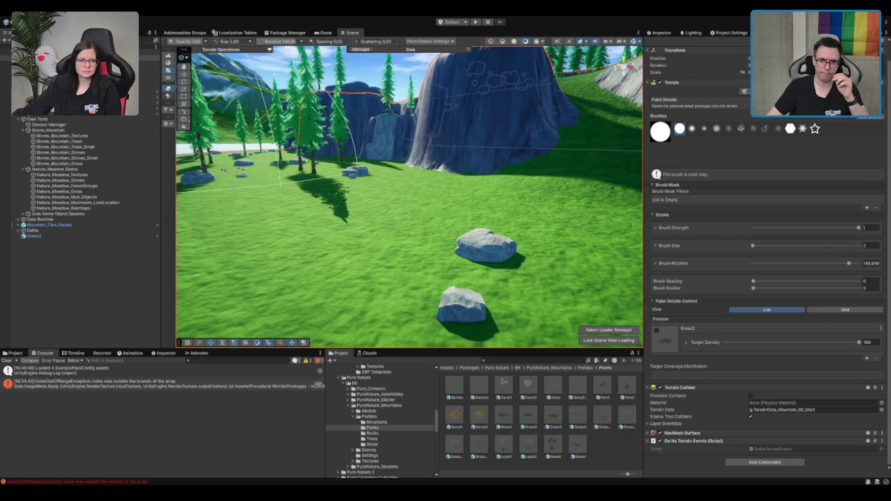
Delete the non-spruce tree prototypes, leaving three spruces, then select Biome_Mountain
click(168, 95)
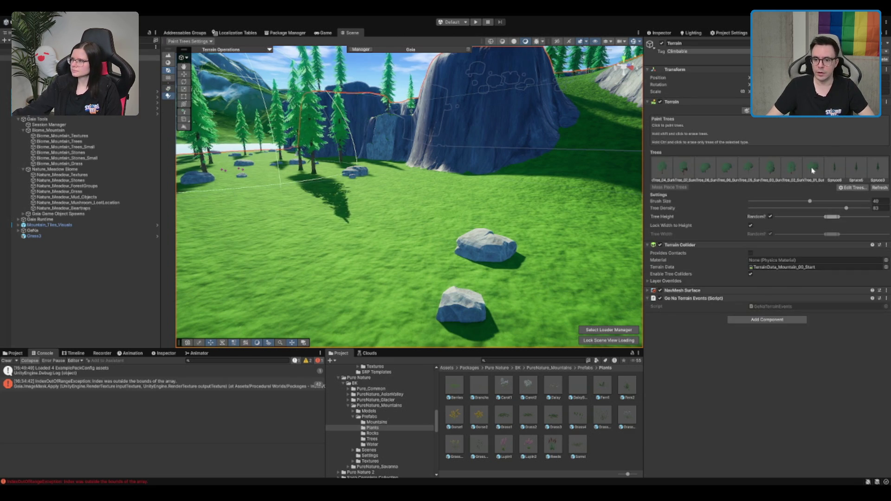
click(663, 165)
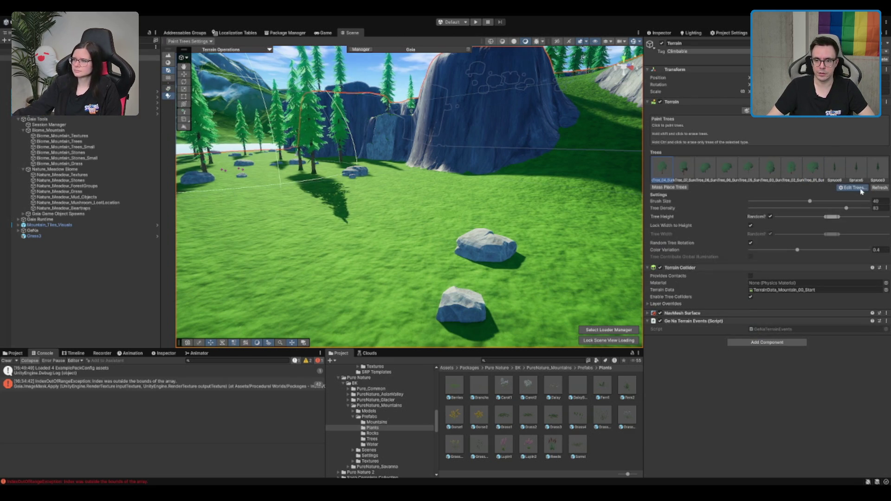
key(Delete)
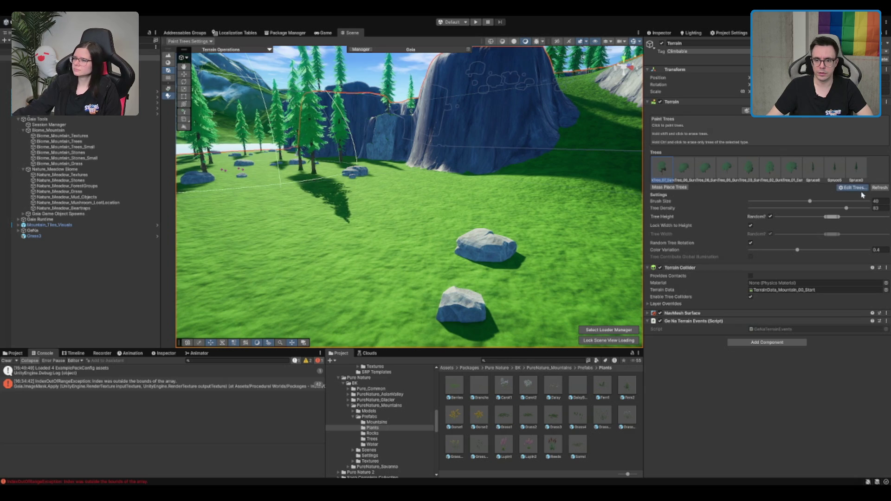
key(Delete)
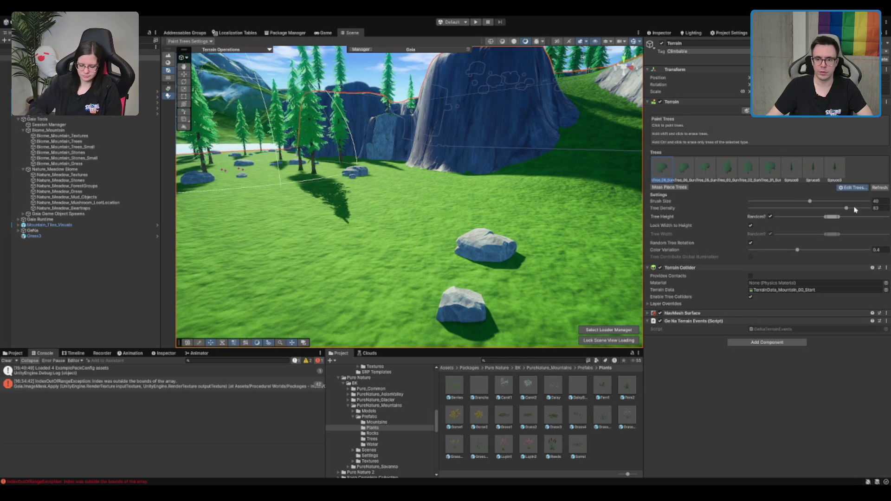
key(Delete)
key(Delete)
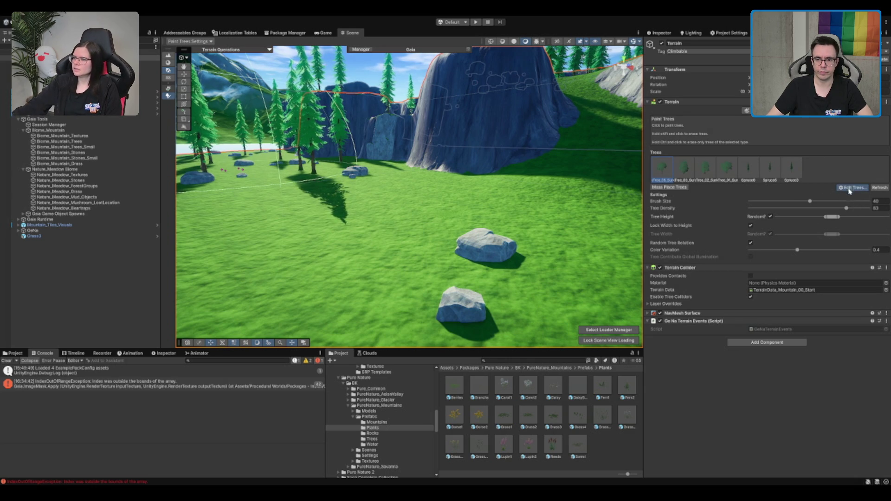
key(Delete)
key(Delete)
key(Delete)
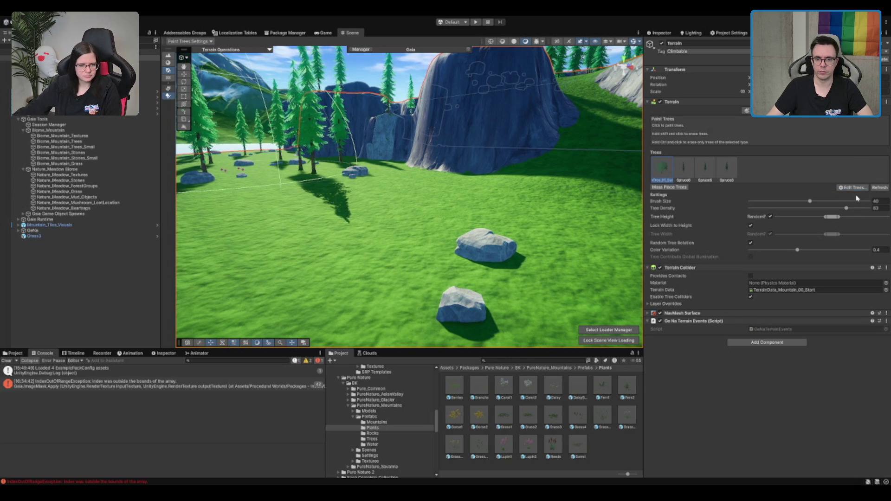
key(Delete)
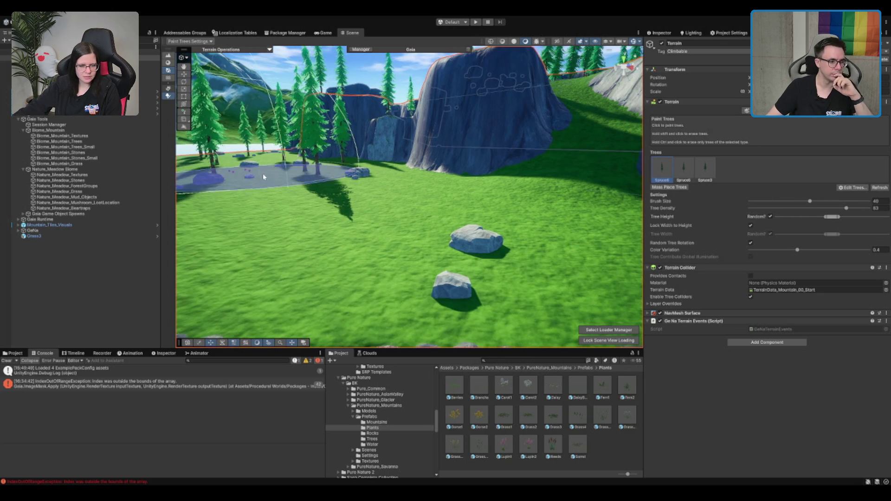
click(78, 192)
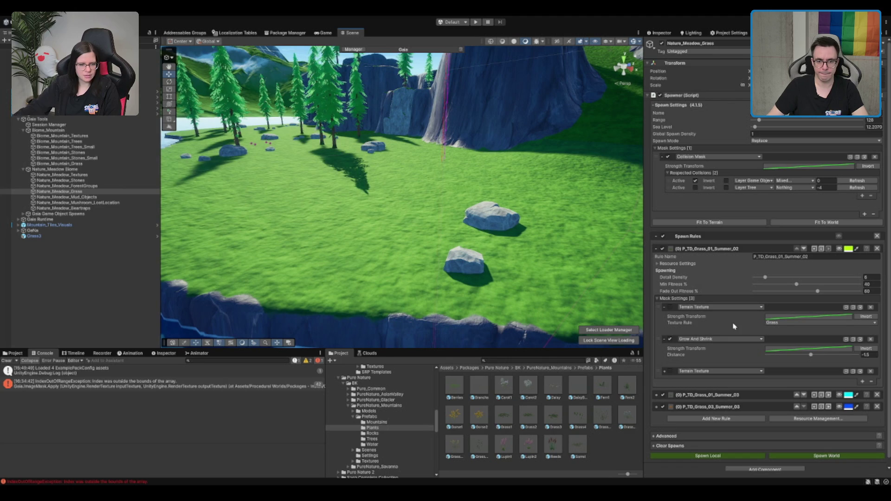
click(111, 132)
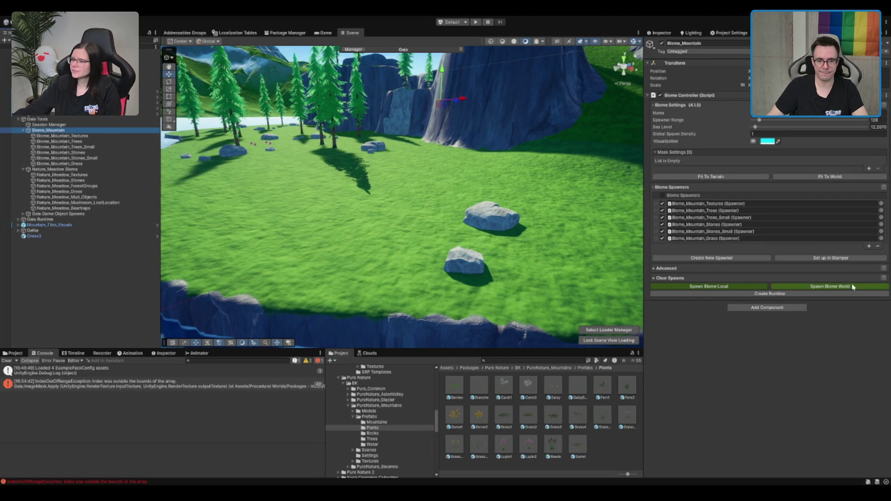
click(843, 284)
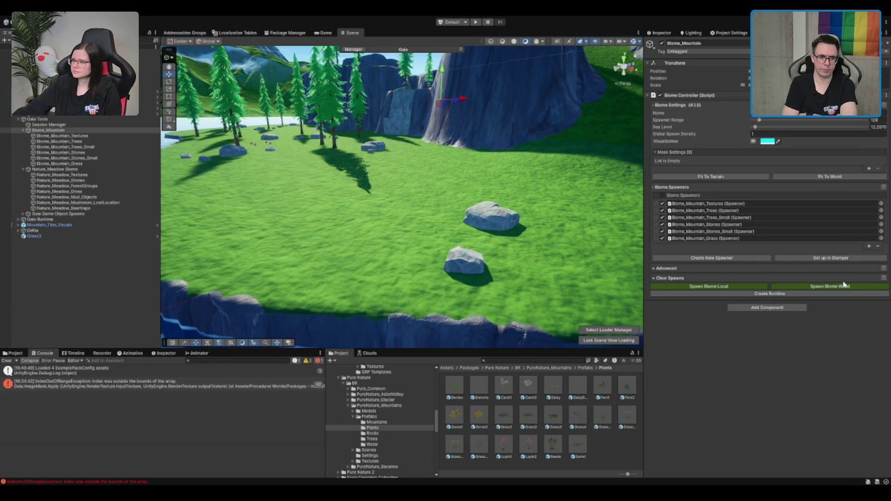
click(103, 165)
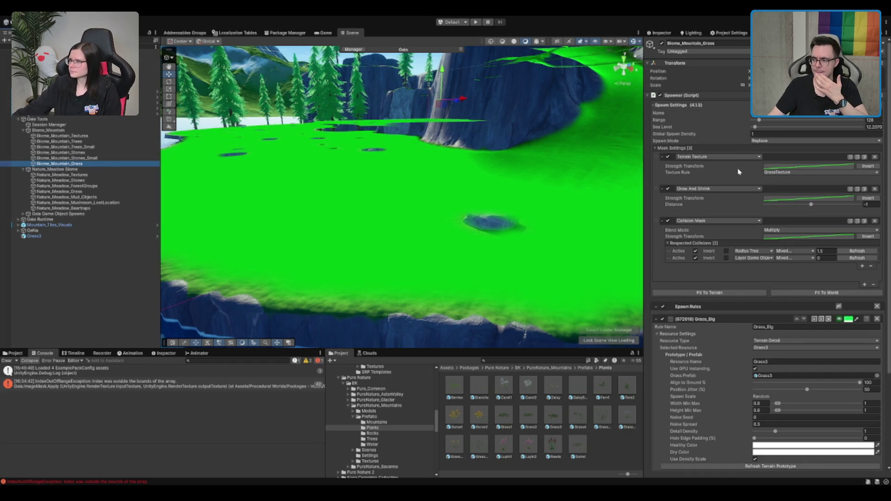
scroll(779, 281, down, 5)
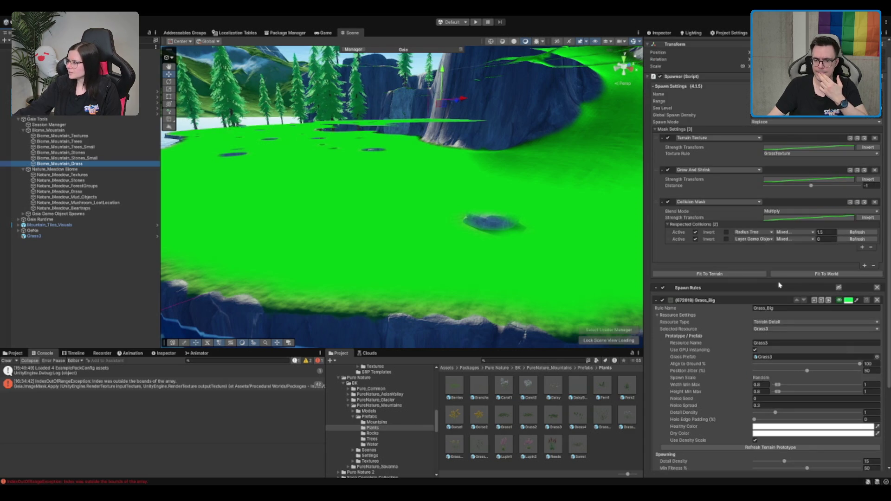
scroll(537, 200, up, 3)
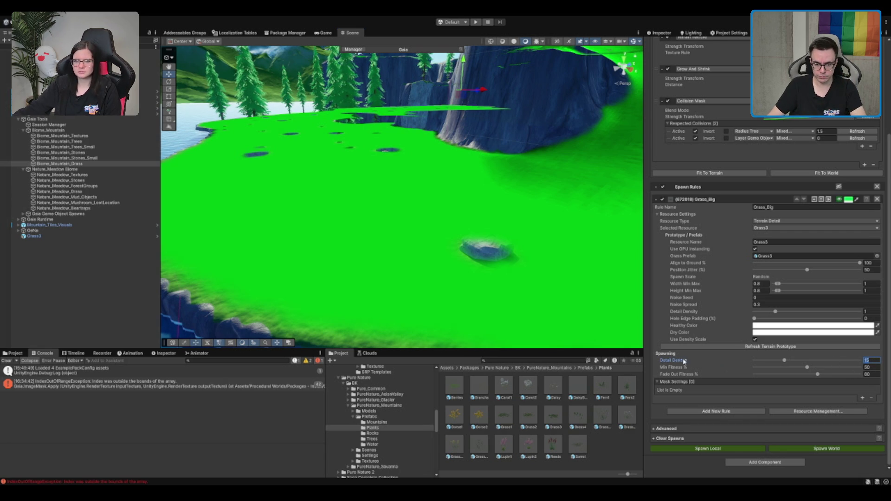
scroll(678, 360, up, 5)
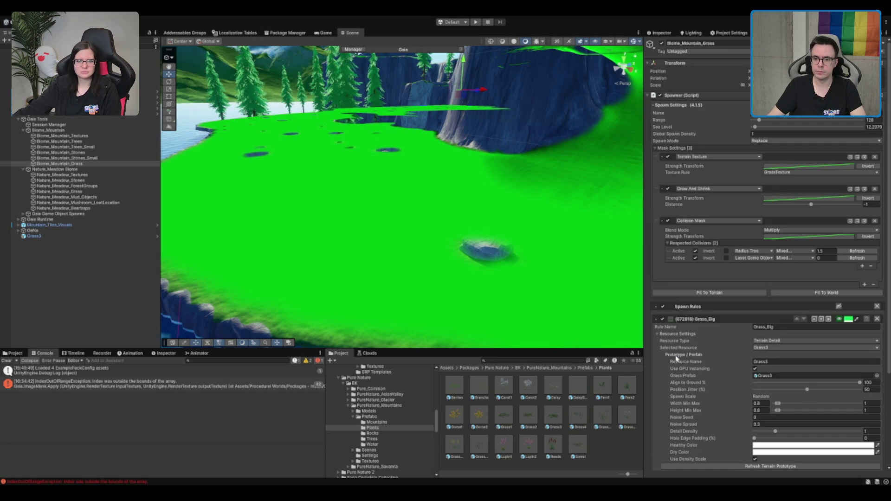
scroll(676, 359, down, 5)
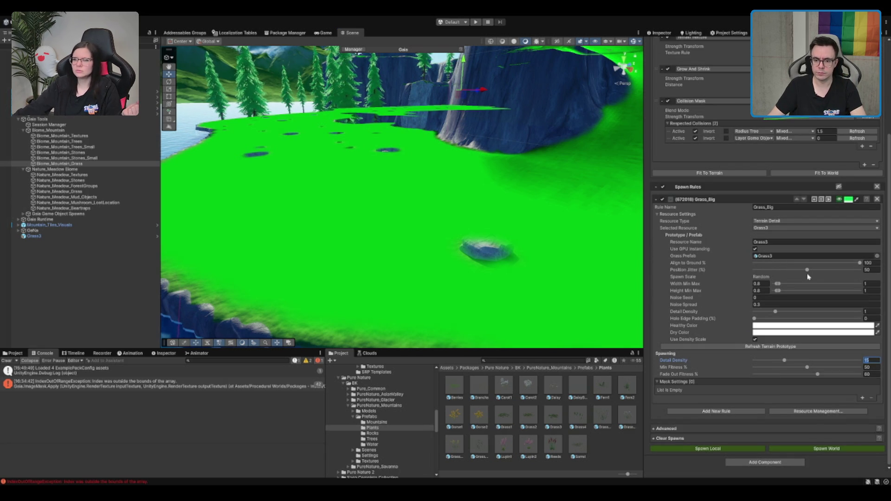
scroll(793, 426, up, 5)
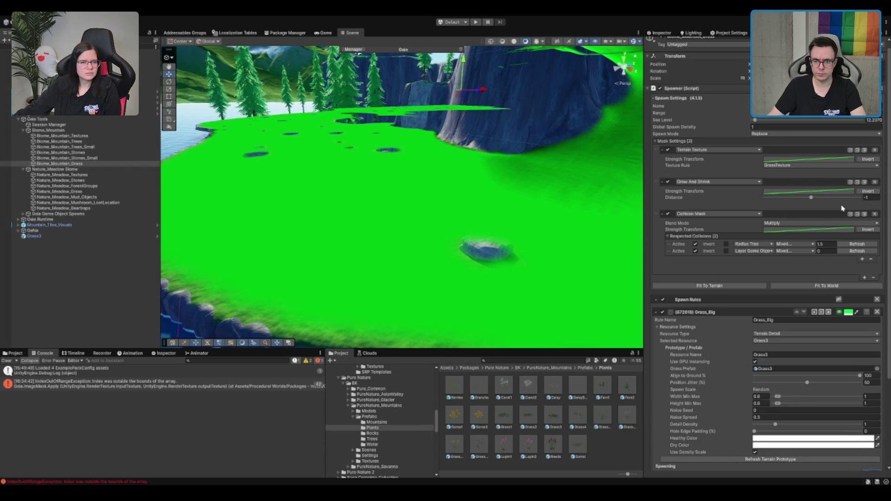
scroll(292, 226, down, 5)
drag(324, 223, 291, 226)
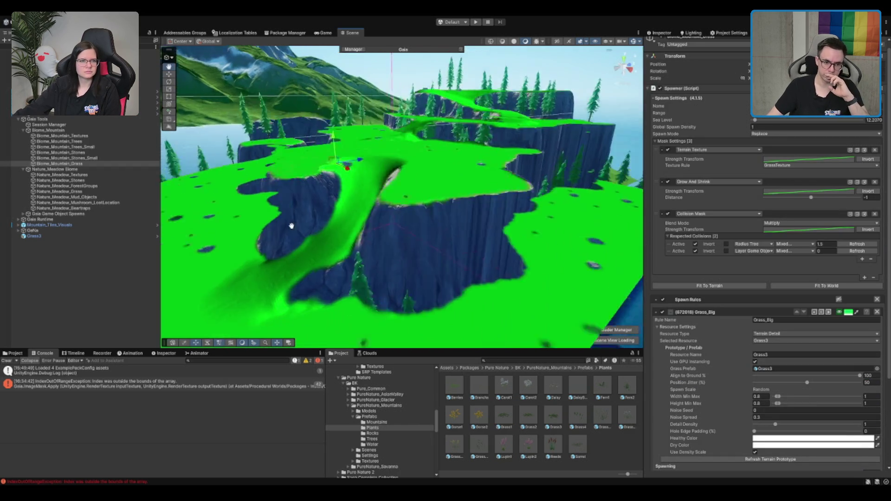
scroll(257, 234, up, 5)
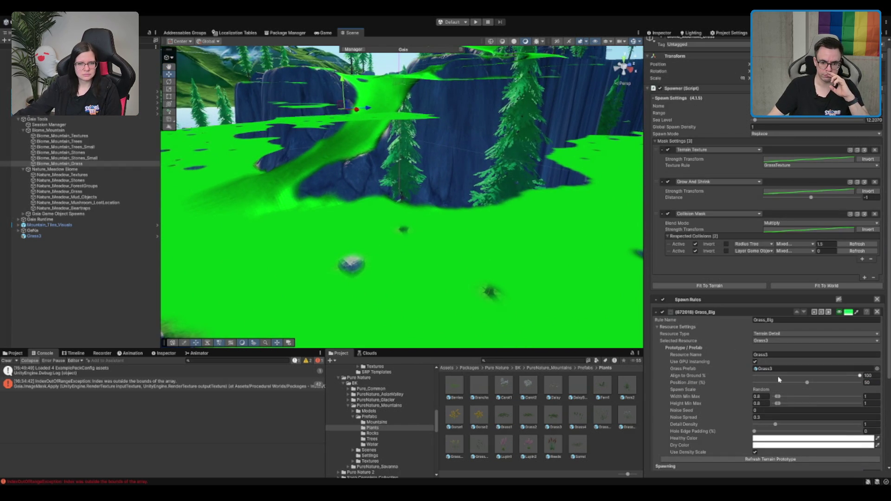
scroll(698, 383, down, 3)
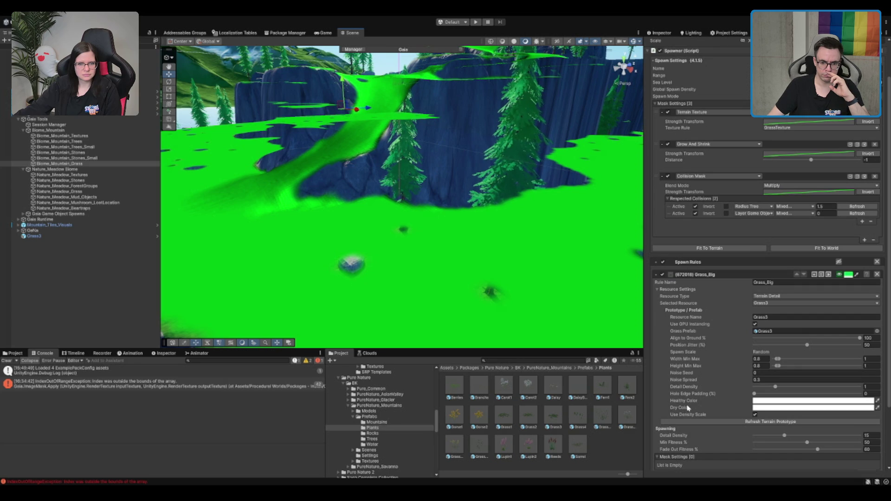
scroll(688, 408, down, 5)
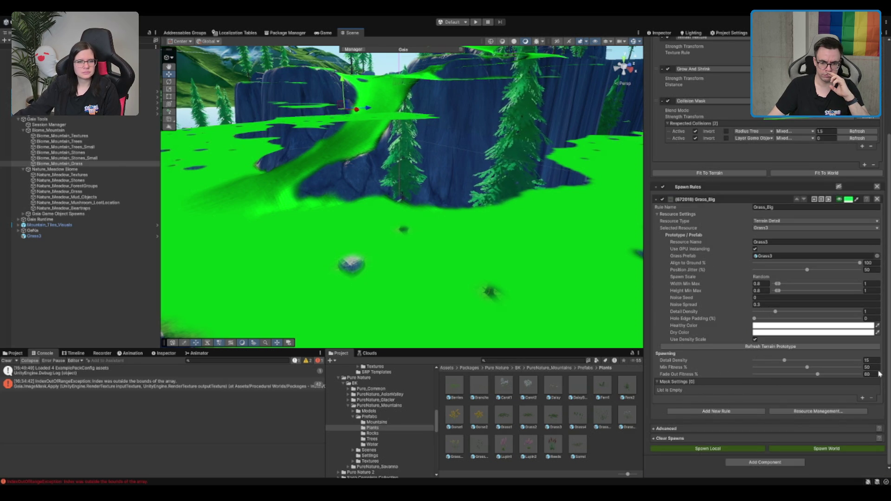
click(870, 360)
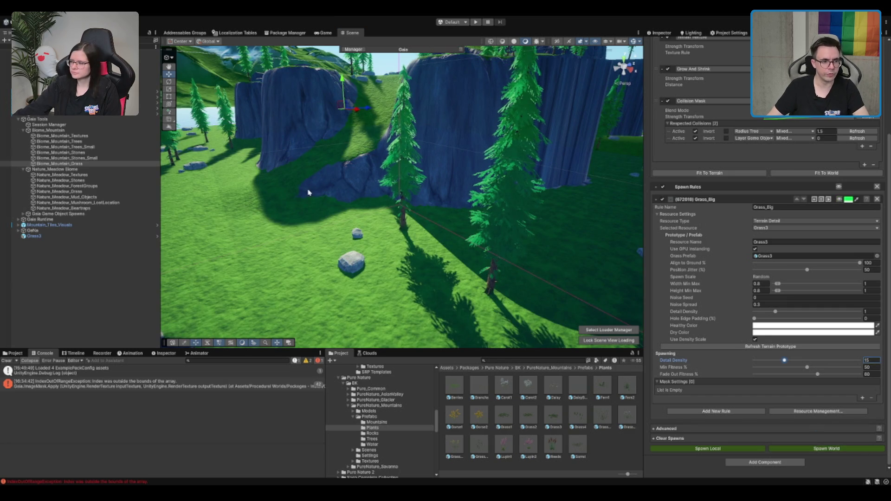
Select the terrain and enable the Grass3 detail in Paint Details, expanding its settings
click(308, 192)
scroll(363, 174, up, 10)
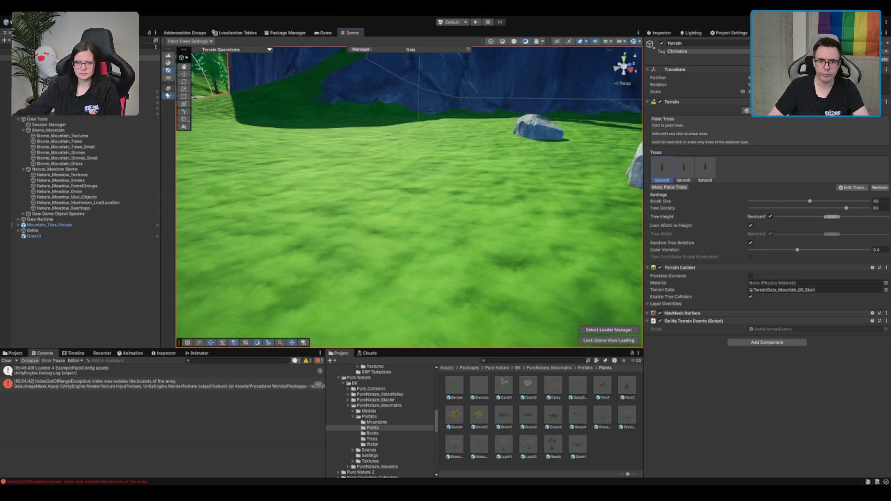
click(782, 111)
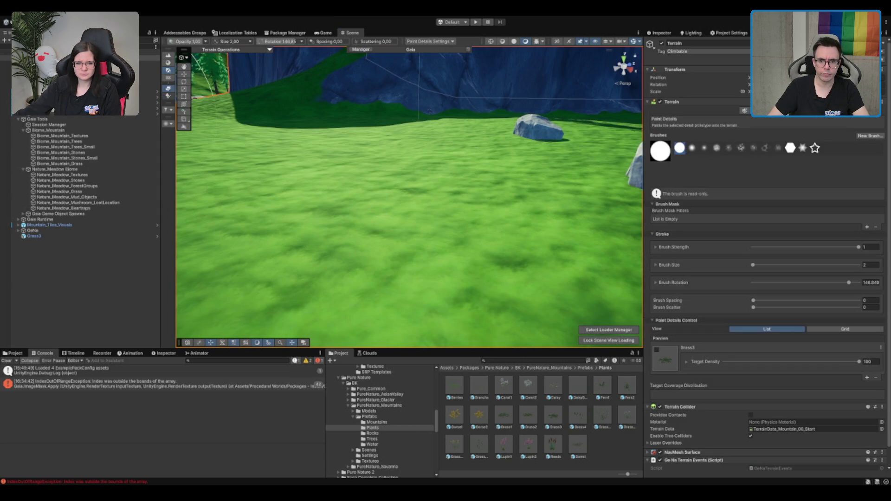
click(664, 361)
scroll(431, 199, down, 5)
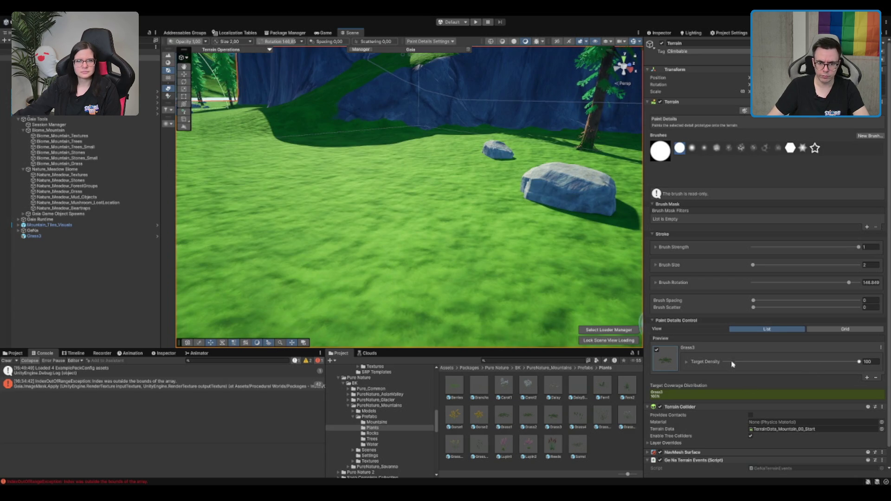
click(686, 362)
Turn Grass3's Use GPU Instancing off and back on
scroll(478, 221, down, 3)
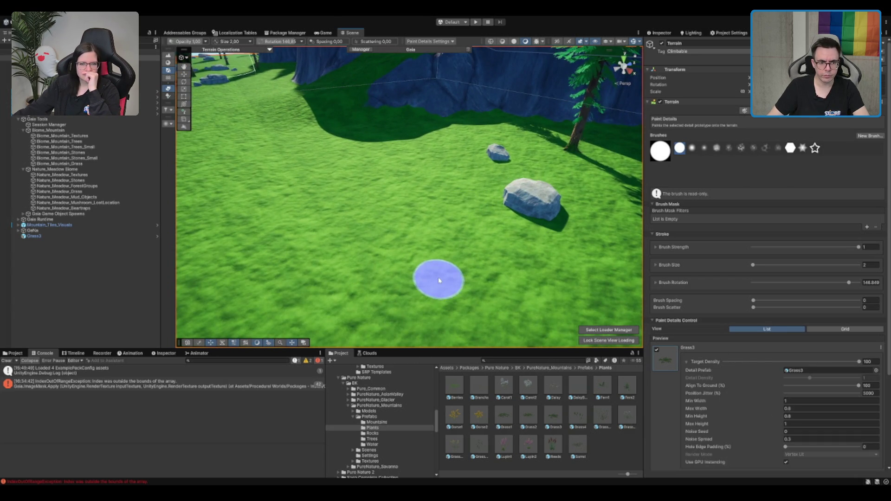
scroll(440, 284, up, 3)
scroll(440, 284, up, 2)
scroll(437, 274, down, 4)
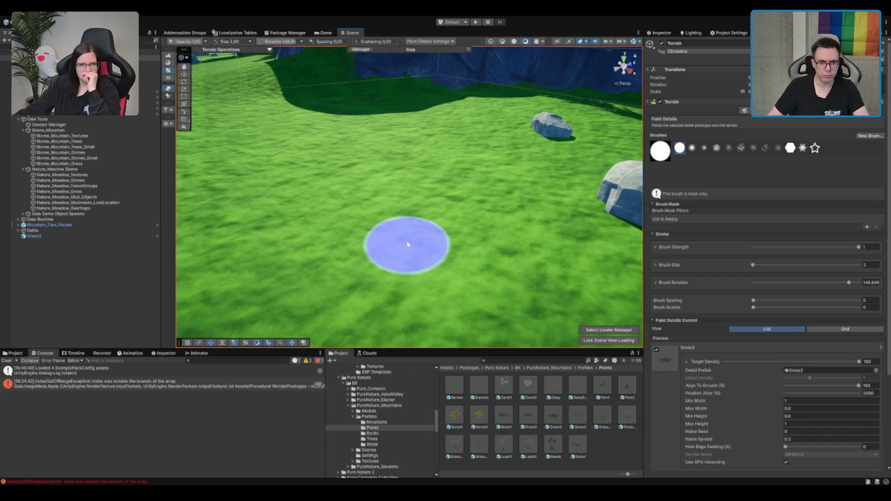
scroll(769, 353, down, 3)
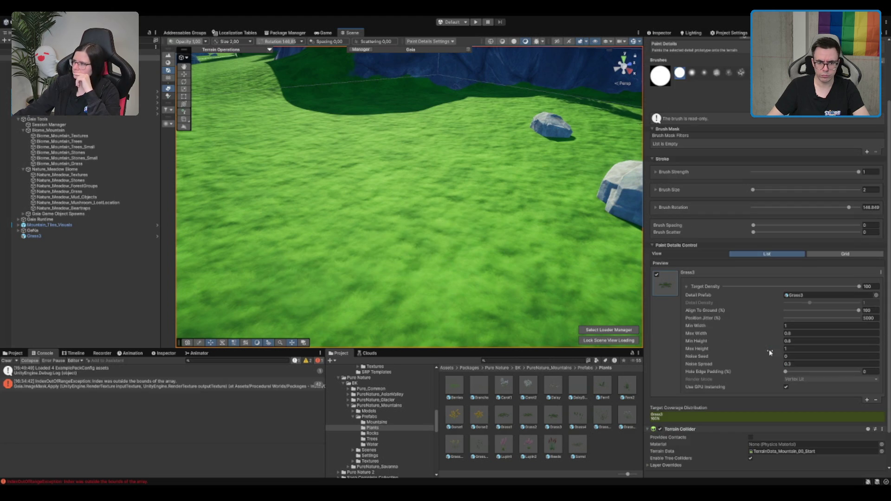
click(786, 387)
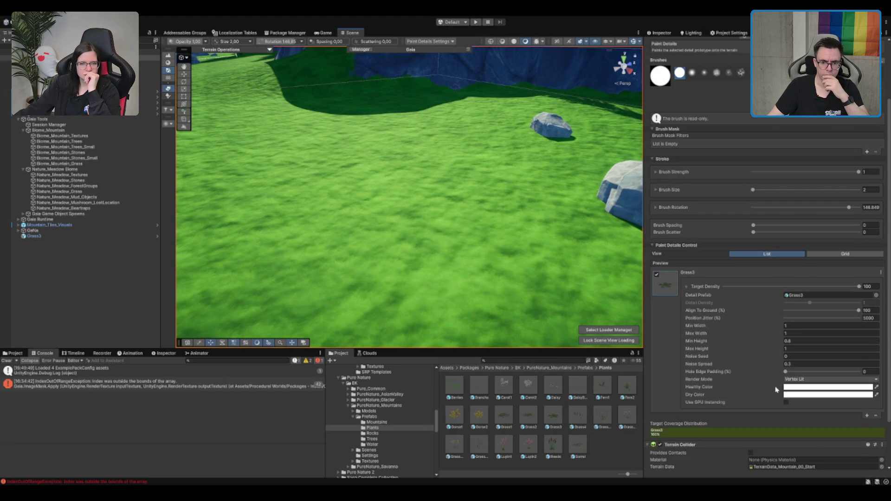
click(786, 402)
Locate and select the Grass3 detail prefab asset in the project
scroll(838, 366, up, 2)
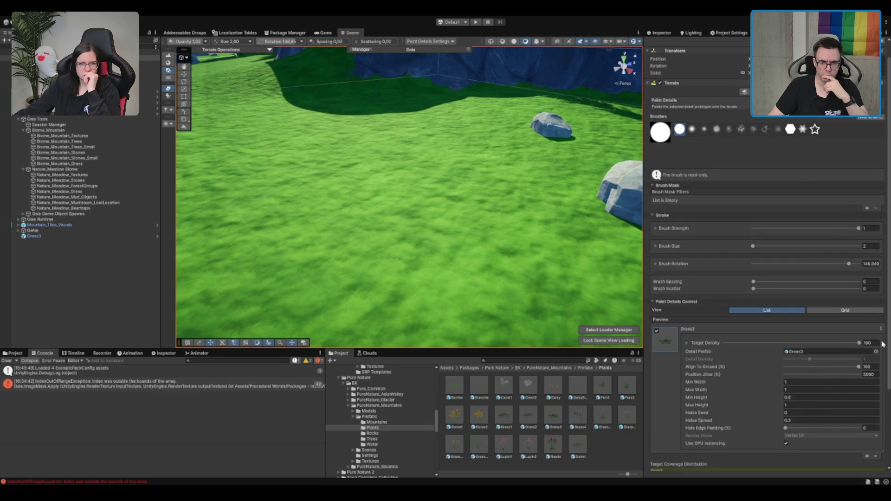
click(816, 351)
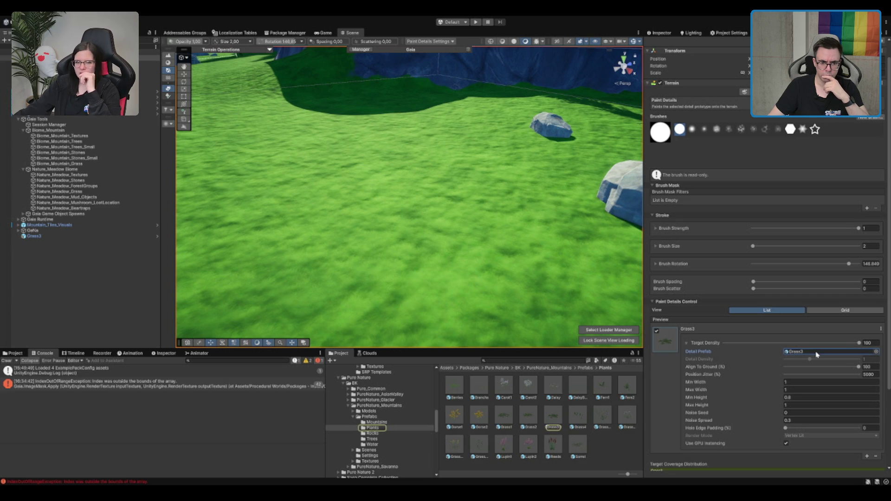
click(555, 419)
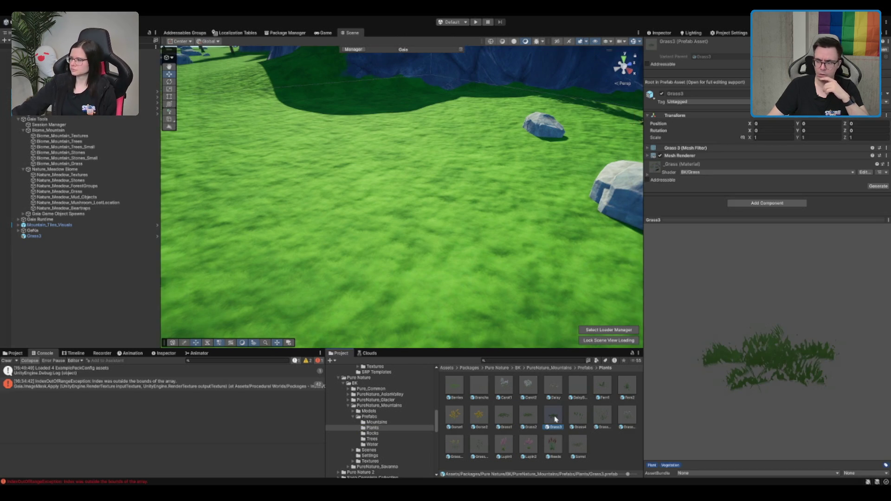
Open Grass3 in Prefab Mode, inspect its mesh renderer and mesh filter, then exit
double_click(555, 419)
click(694, 122)
click(694, 122)
click(704, 114)
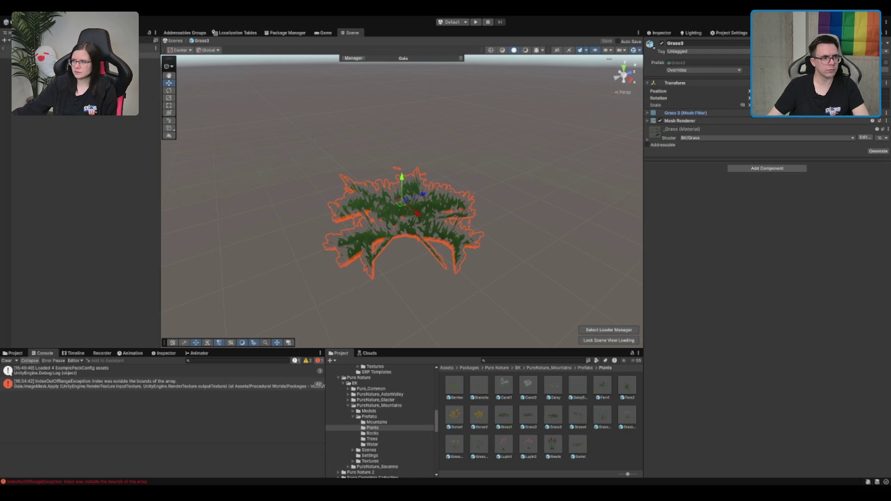
click(8, 49)
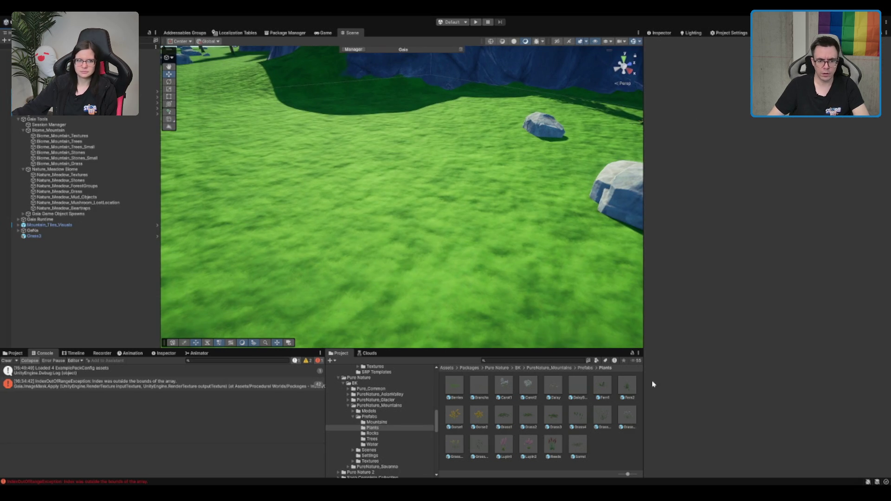
Browse to the Grass - Summer prefabs and drag P_Grass_01_Summer_01 onto the meadow
scroll(377, 459, up, 3)
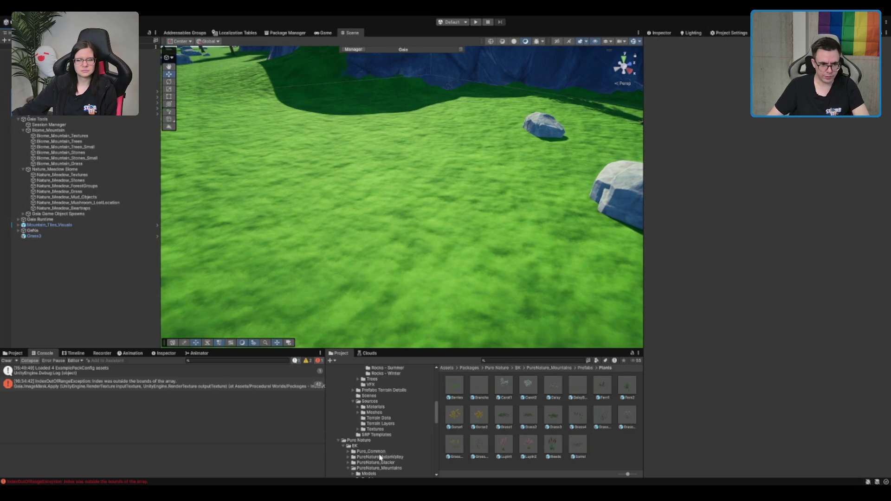
scroll(385, 403, up, 2)
scroll(399, 400, up, 3)
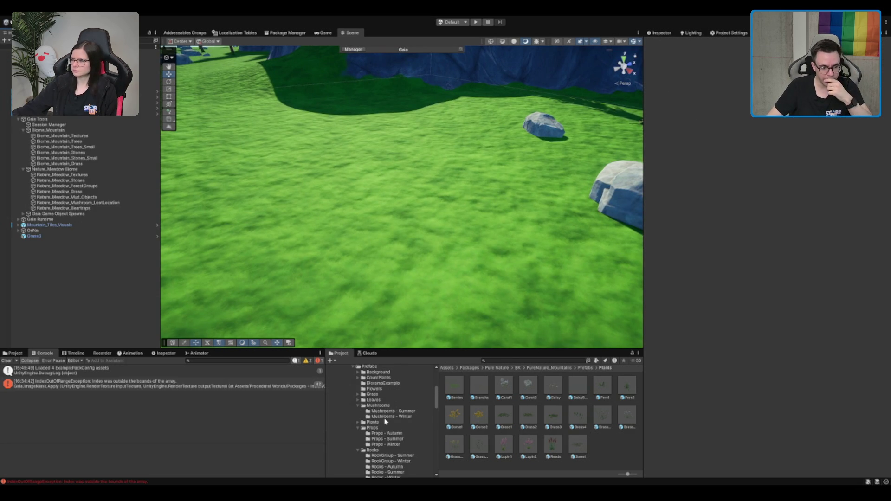
click(378, 405)
double_click(372, 394)
click(388, 405)
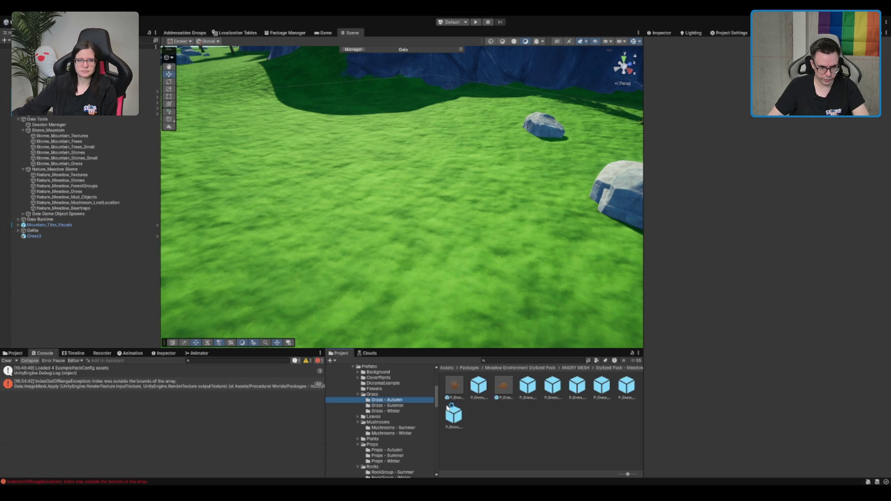
click(503, 392)
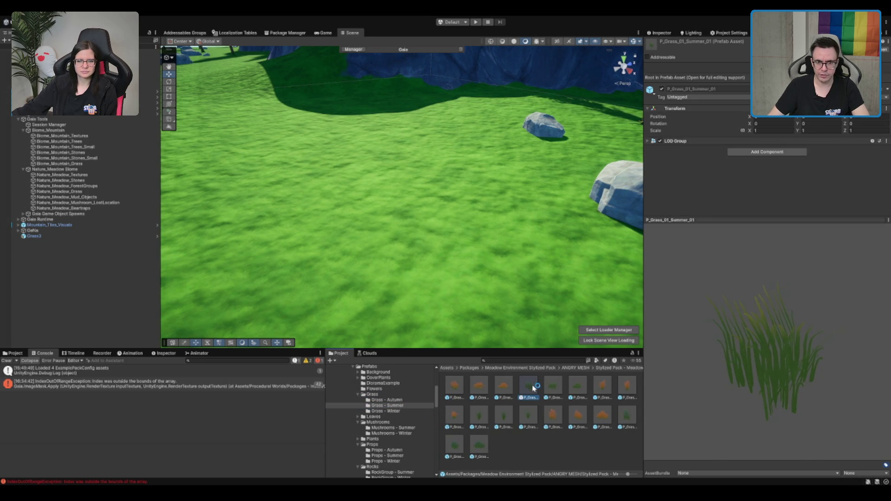
drag(502, 392, 467, 226)
Delete the placed summer grass clump from the scene
click(74, 241)
key(Right)
key(Down)
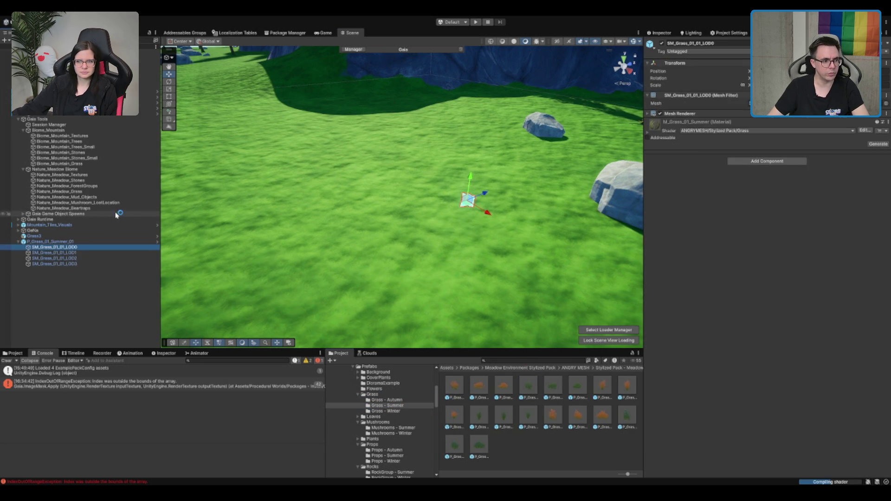
click(82, 241)
key(Delete)
Inspect the Grass3 object's mesh renderer and frame it in the Scene view
click(81, 236)
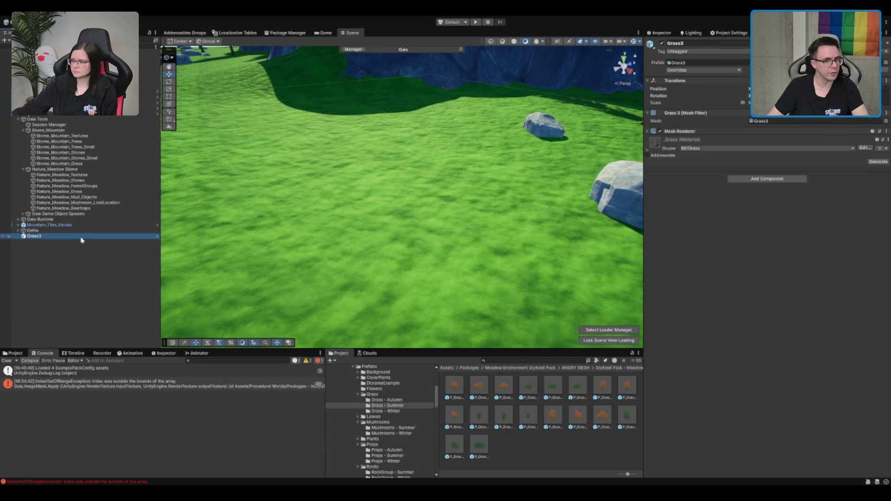
click(678, 131)
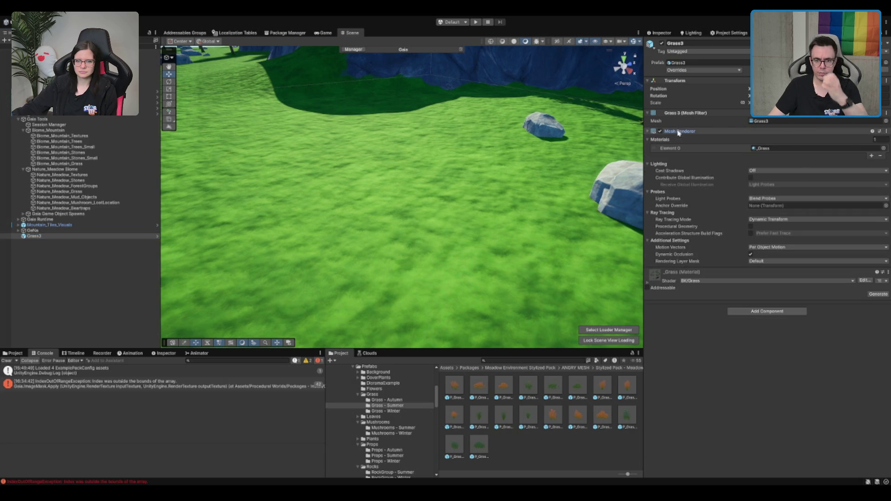
scroll(560, 169, down, 10)
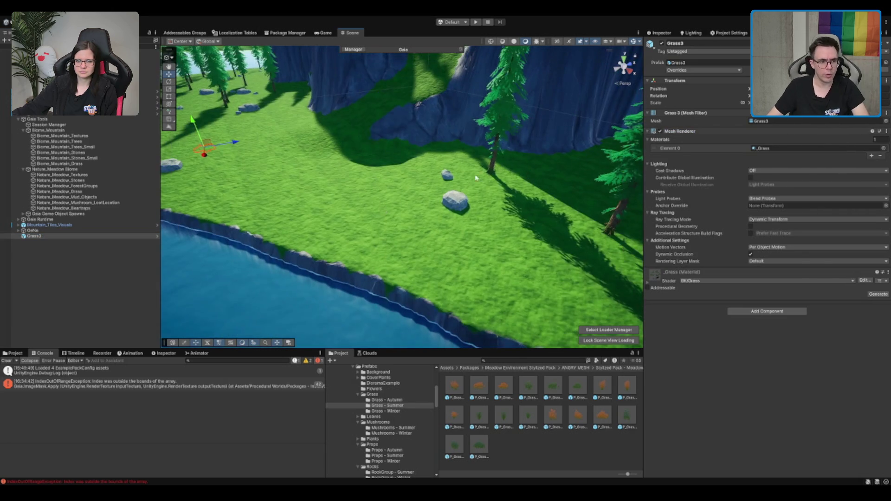
key(f)
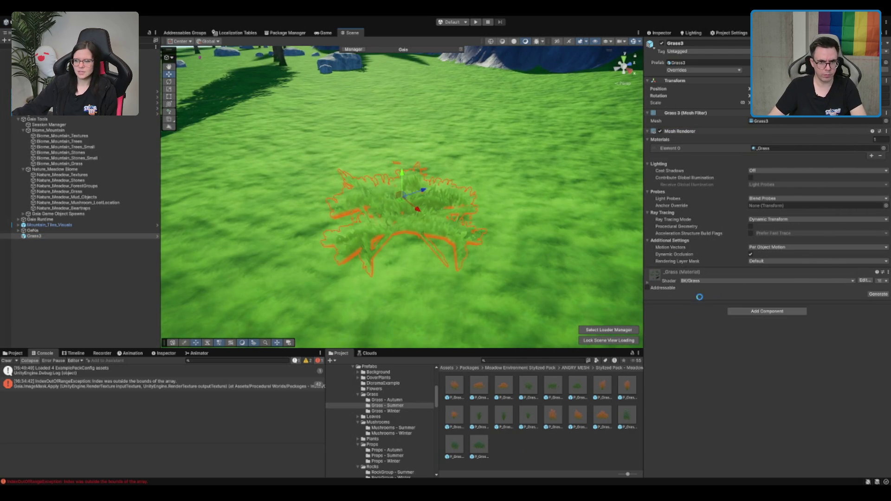
Deselect Grass3 and browse into the Sources folder
click(546, 466)
scroll(382, 401, down, 5)
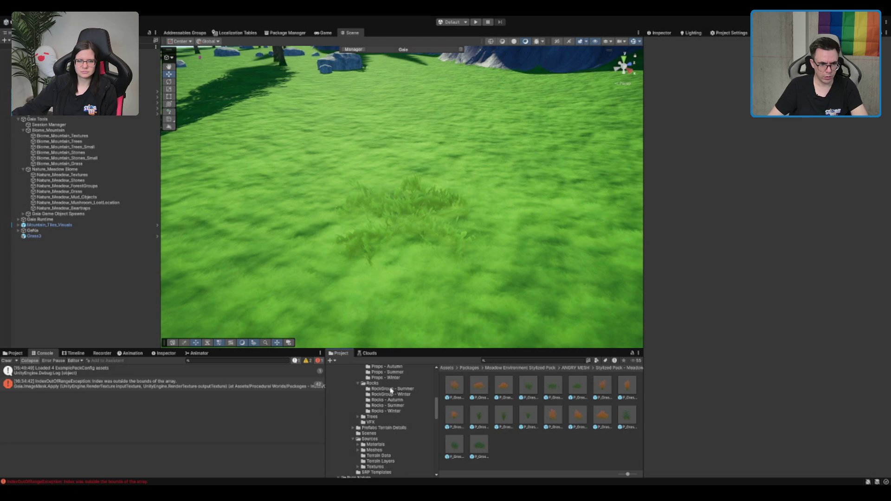
click(390, 439)
Open the Mountain_Demo scene from the PureNature_Mountains Scenes folder
click(390, 433)
click(507, 394)
scroll(410, 411, down, 6)
click(374, 448)
click(501, 387)
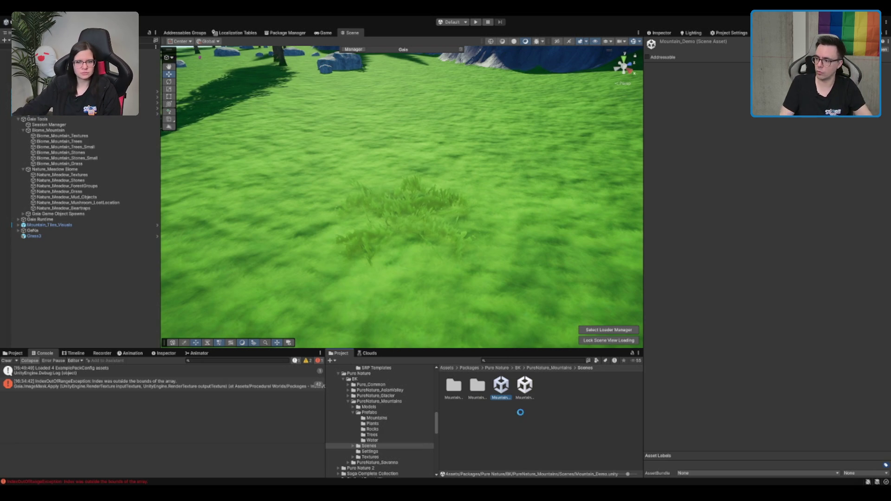
key(Return)
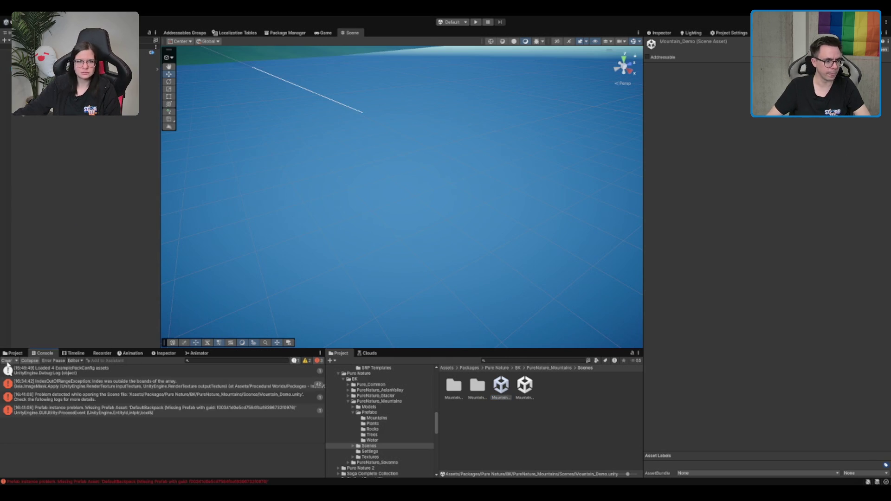
Clear the Console and scroll around the Mountain_Demo scene
click(6, 361)
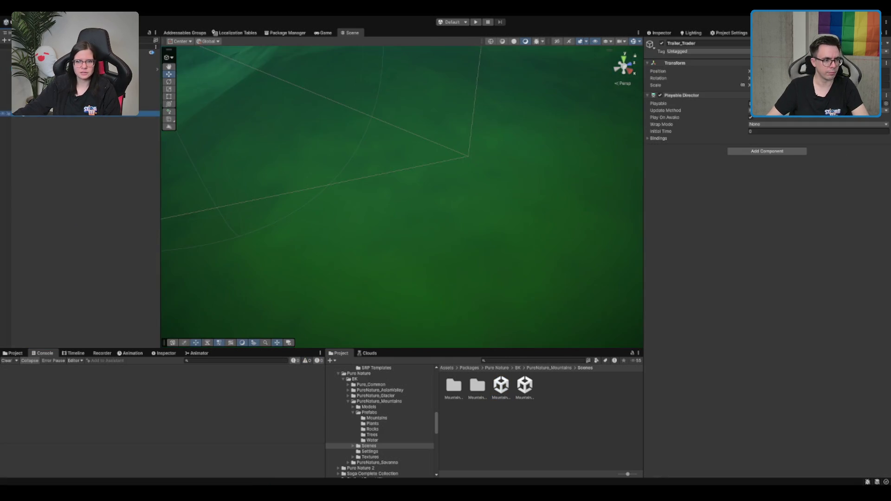
scroll(261, 191, up, 5)
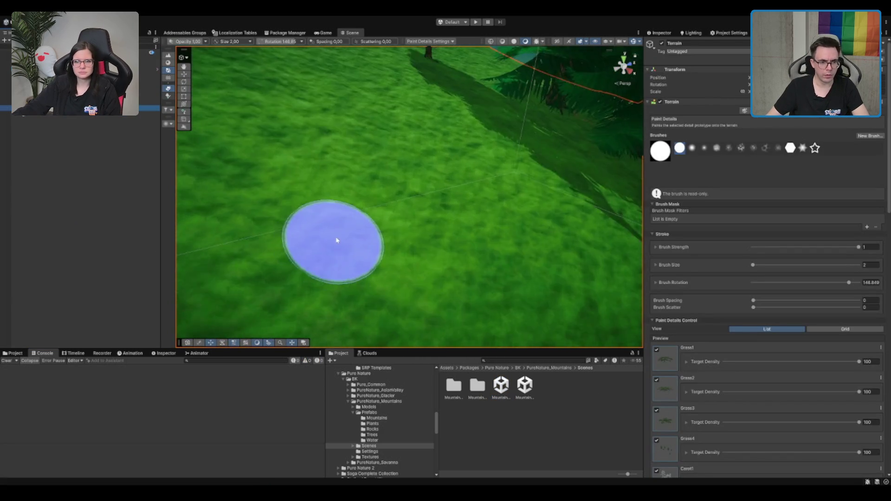
scroll(444, 256, down, 6)
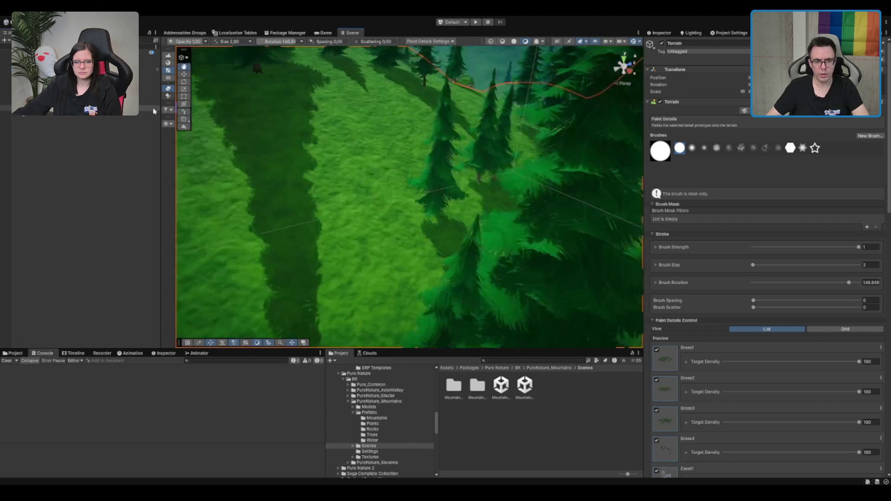
scroll(533, 249, down, 5)
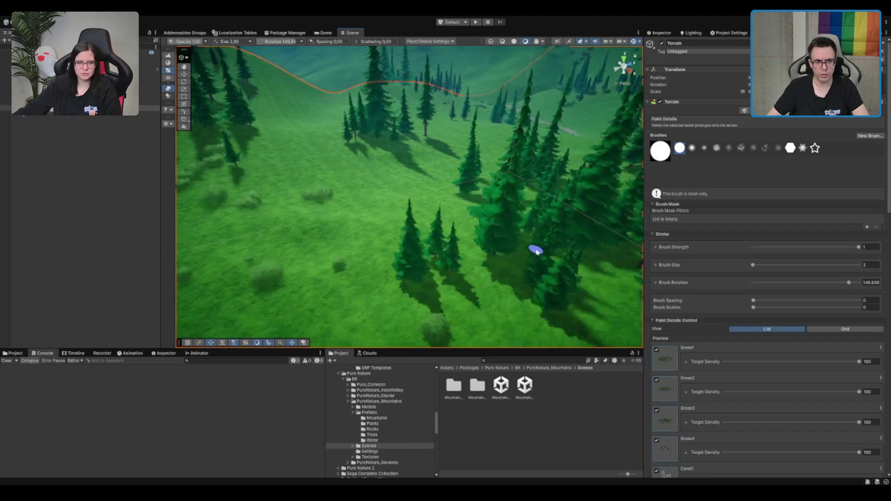
scroll(453, 165, up, 6)
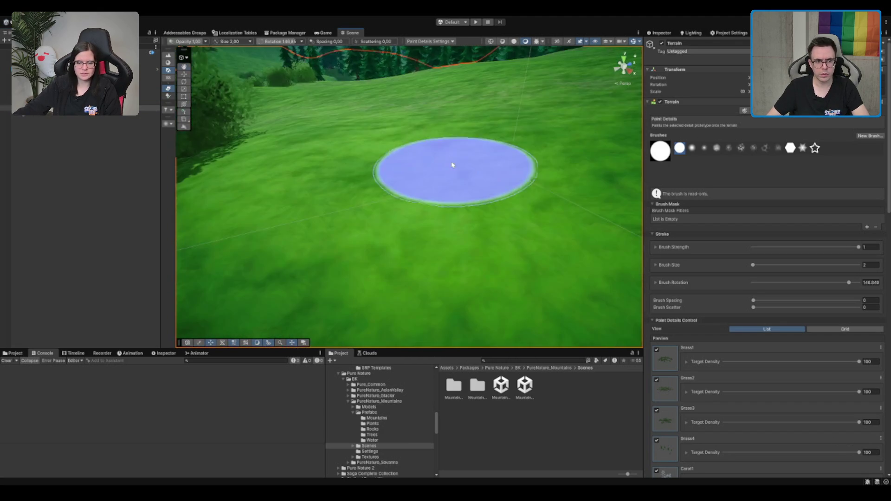
scroll(452, 164, down, 10)
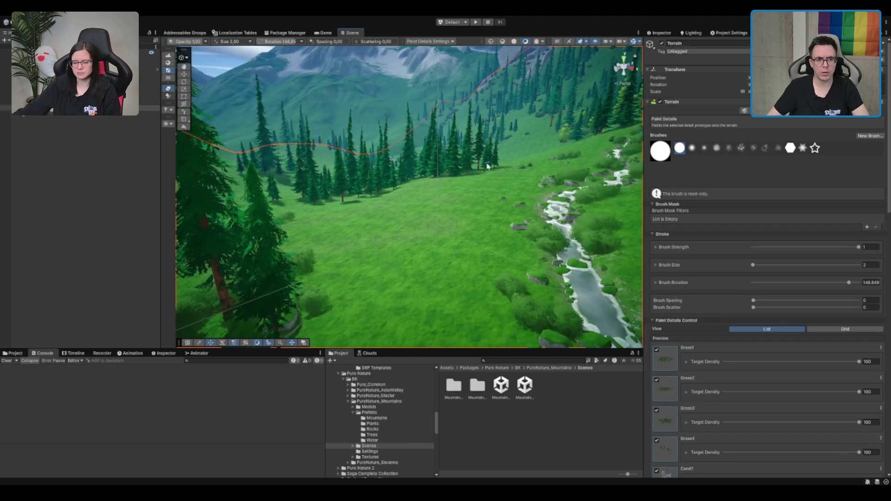
scroll(493, 207, up, 5)
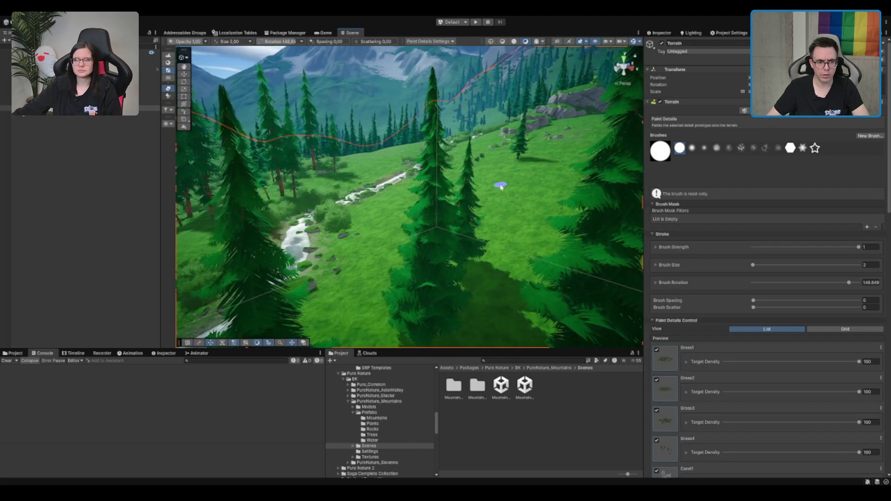
scroll(478, 218, down, 6)
scroll(459, 231, up, 2)
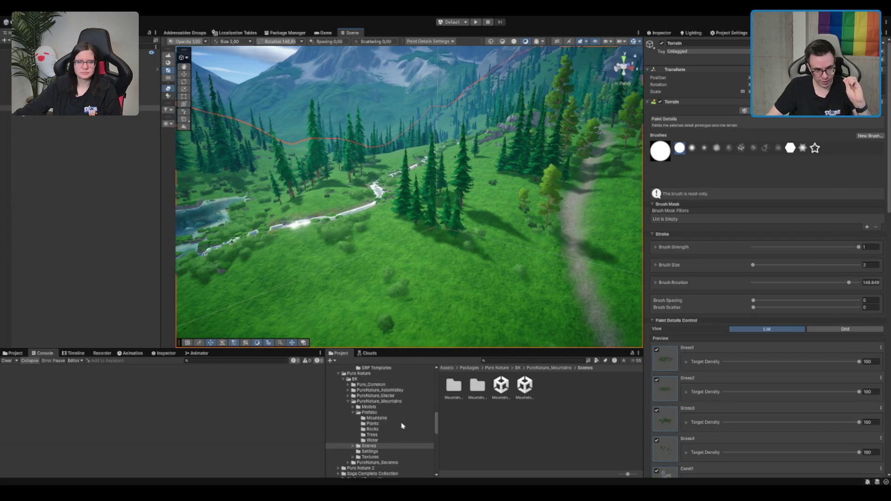
Open the terrain scene in Assets/Scenes/MapTiles/Mountain/00_Mountain_Start
click(388, 402)
scroll(389, 402, down, 5)
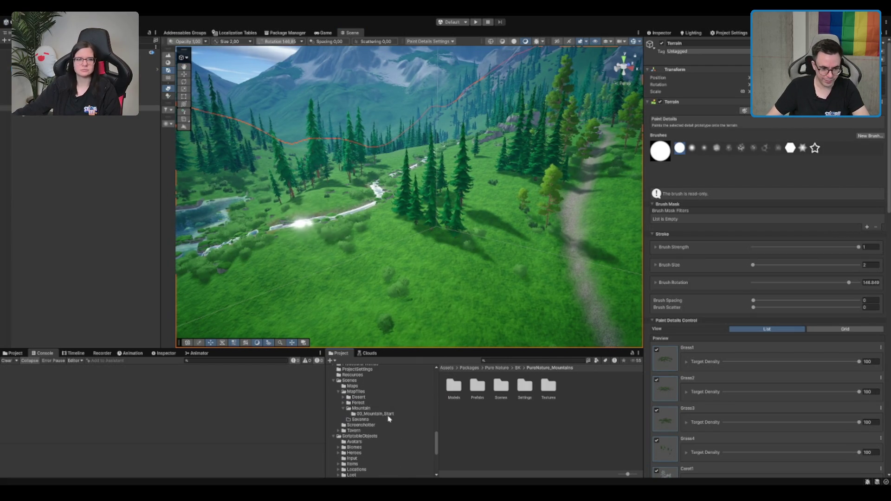
click(364, 380)
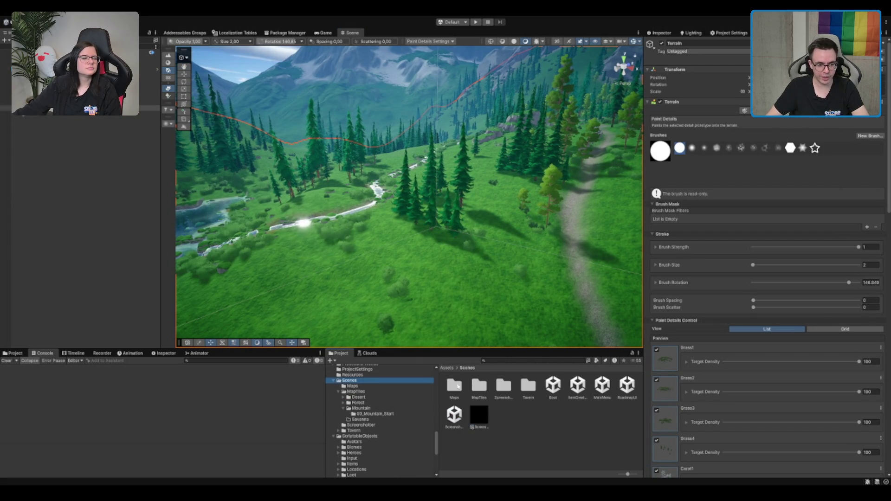
click(395, 413)
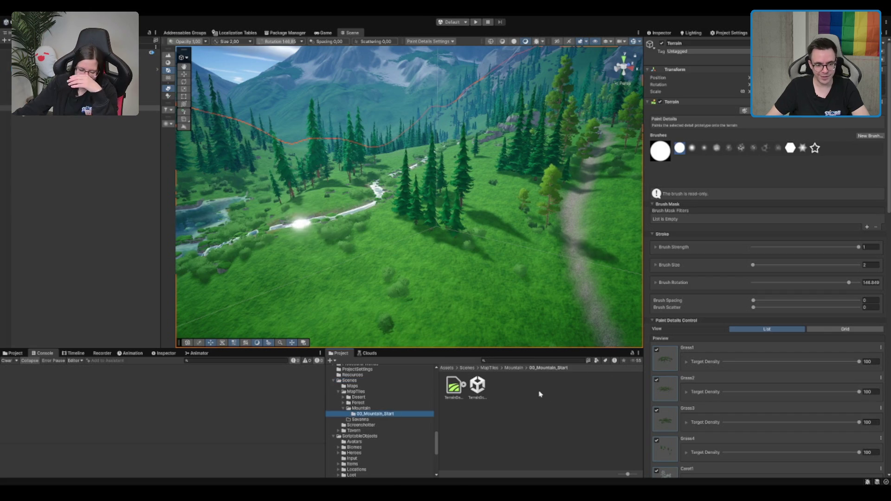
double_click(478, 386)
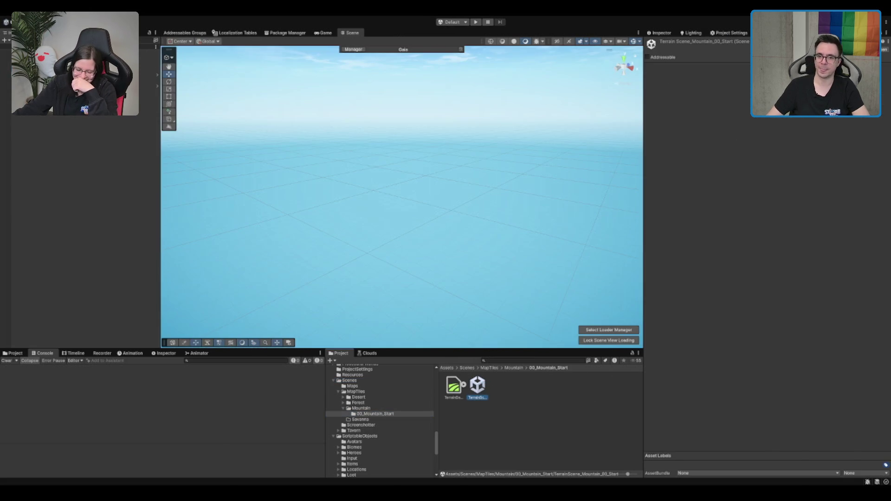
click(729, 32)
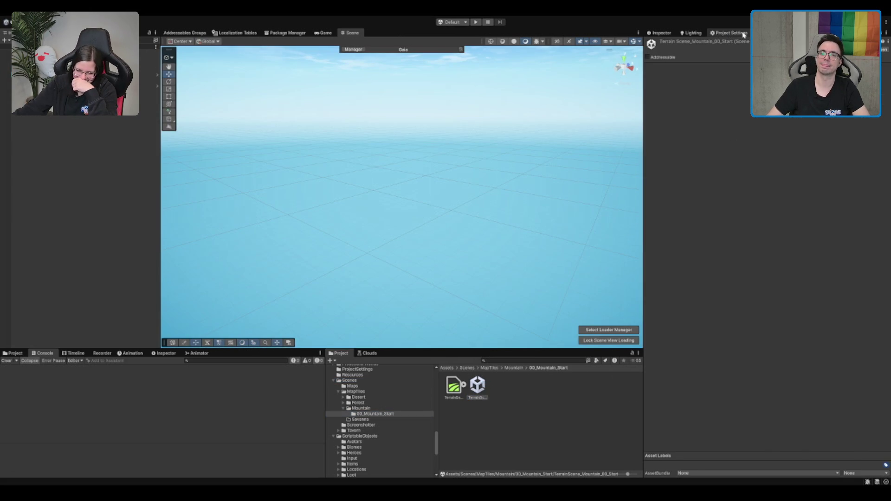
Raise PC_High's Detail Density Scale to 1 and orbit the terrain to view its grass
click(837, 308)
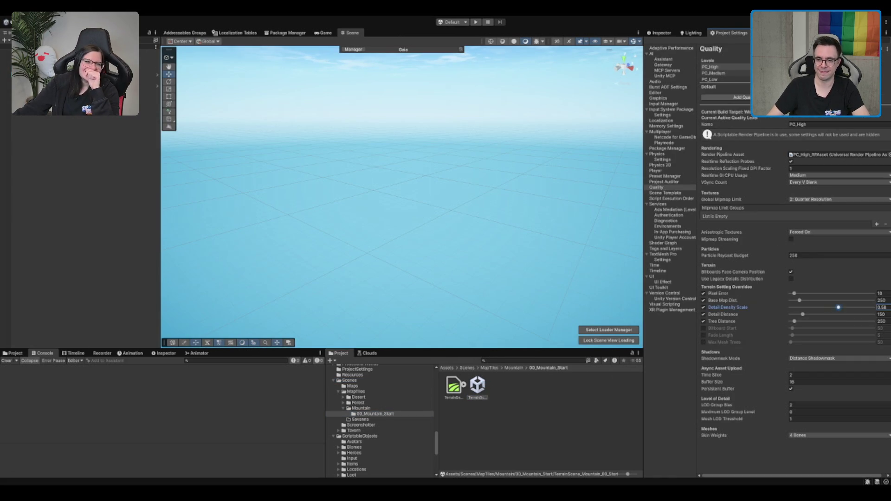
click(149, 80)
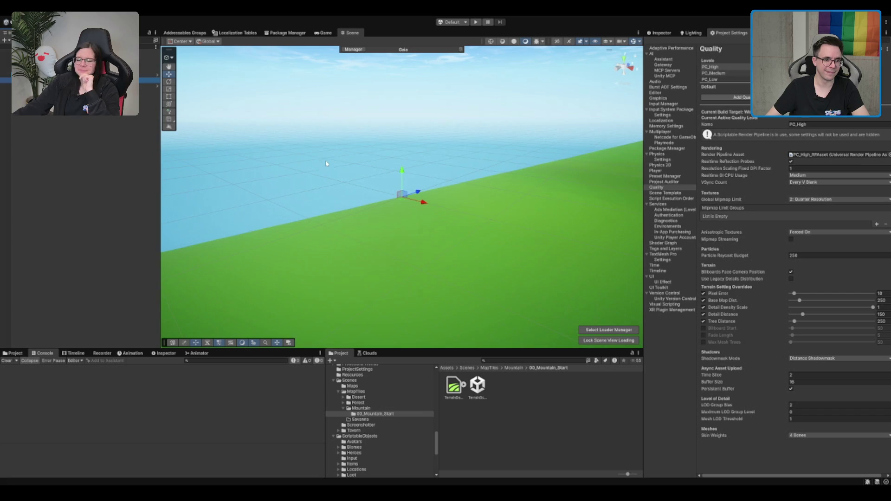
click(148, 58)
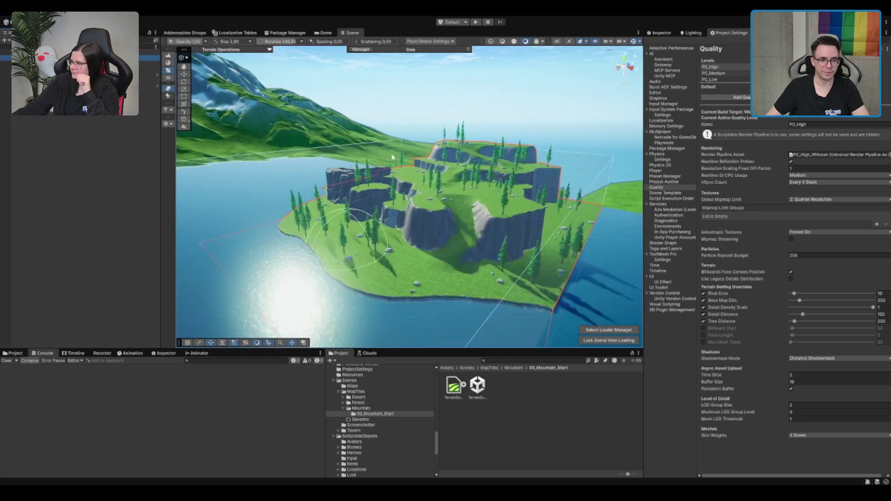
scroll(402, 87, up, 5)
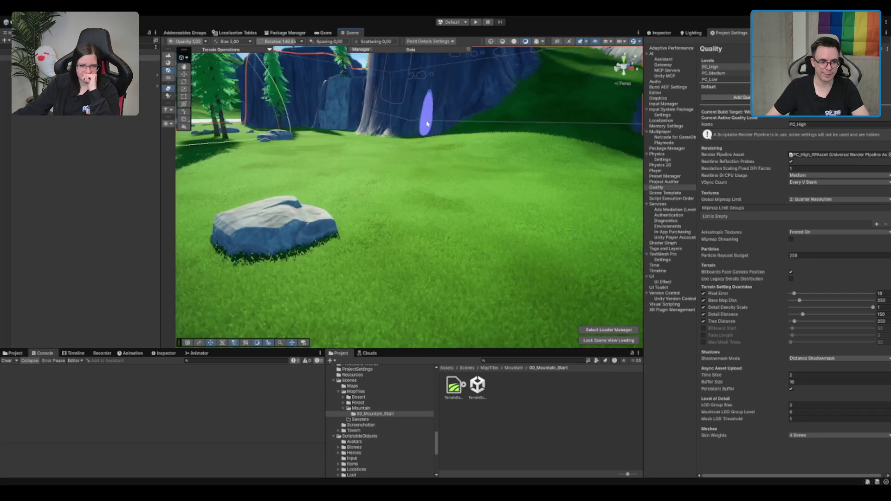
mouse_move(476, 152)
mouse_down()
mouse_move(433, 144)
mouse_move(516, 143)
mouse_move(487, 143)
mouse_up()
drag(488, 110, 489, 119)
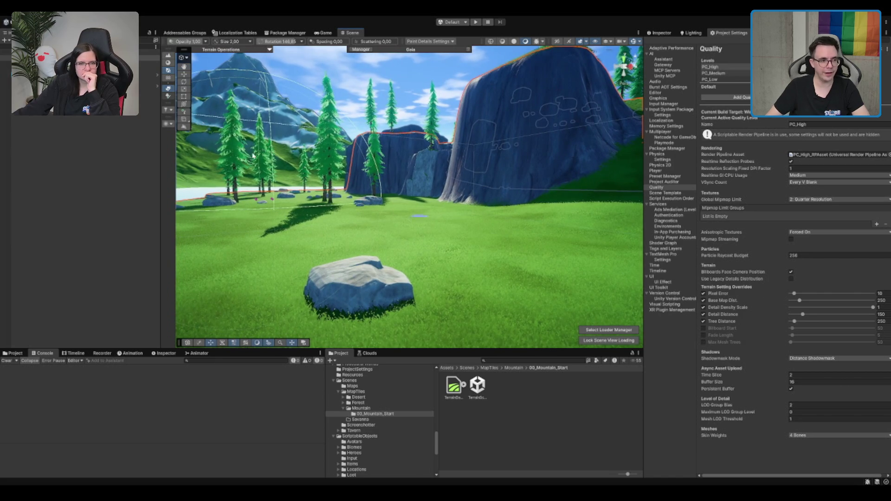
click(149, 63)
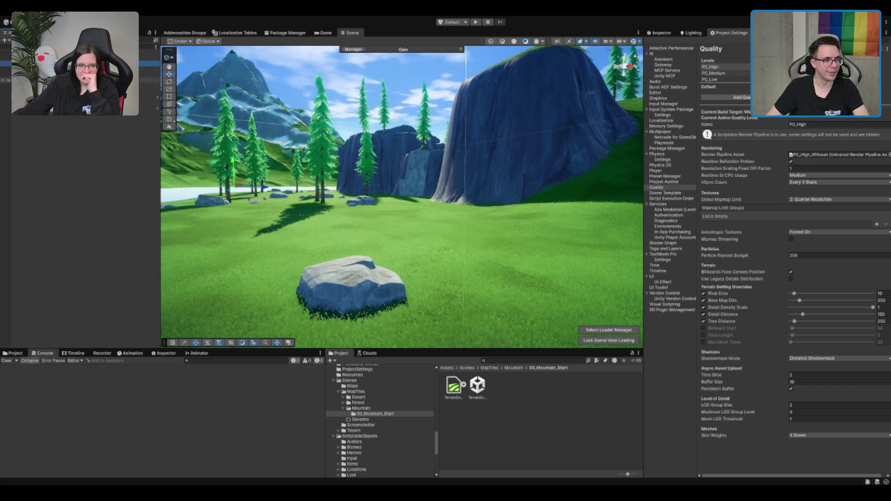
click(148, 75)
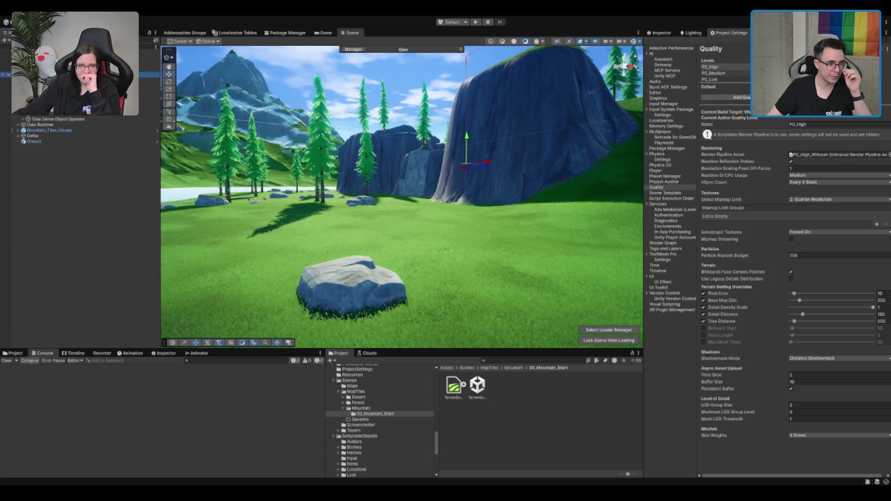
Set Biome_Mountain_Grass's Grass_Big Detail Density to 1 and Spawn World, giving 45263 instances
click(149, 108)
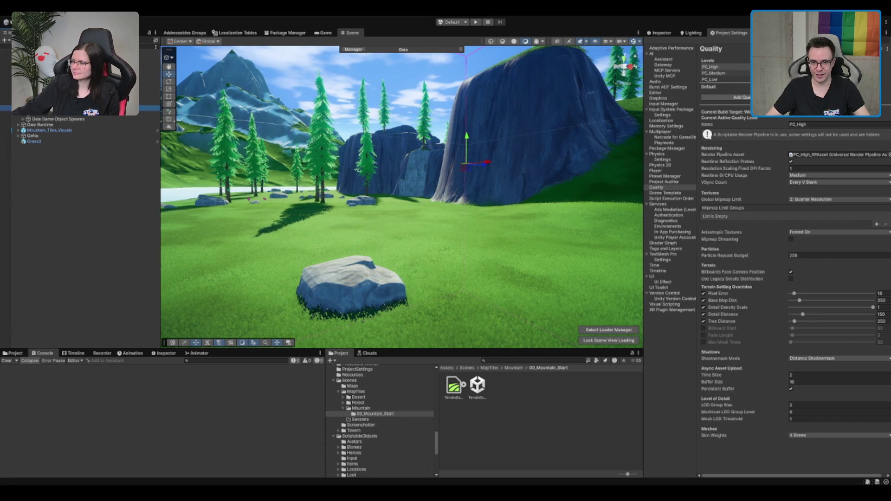
click(659, 32)
scroll(666, 304, down, 4)
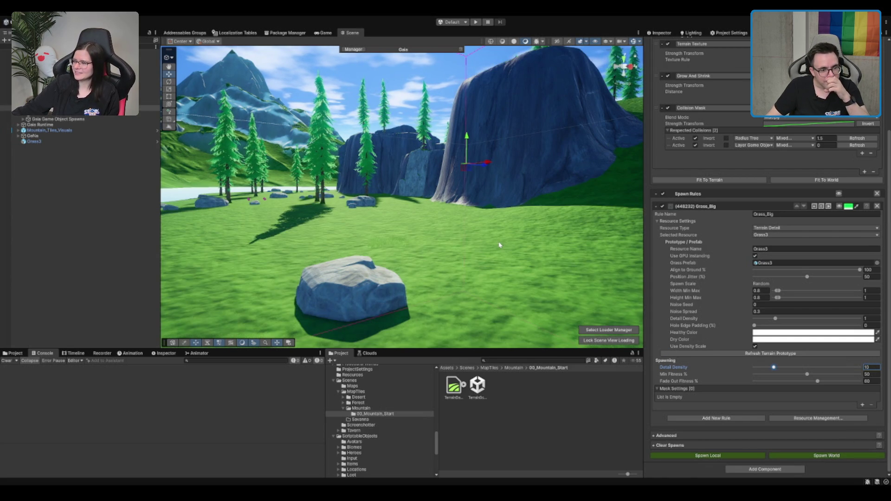
drag(531, 251, 526, 263)
click(866, 367)
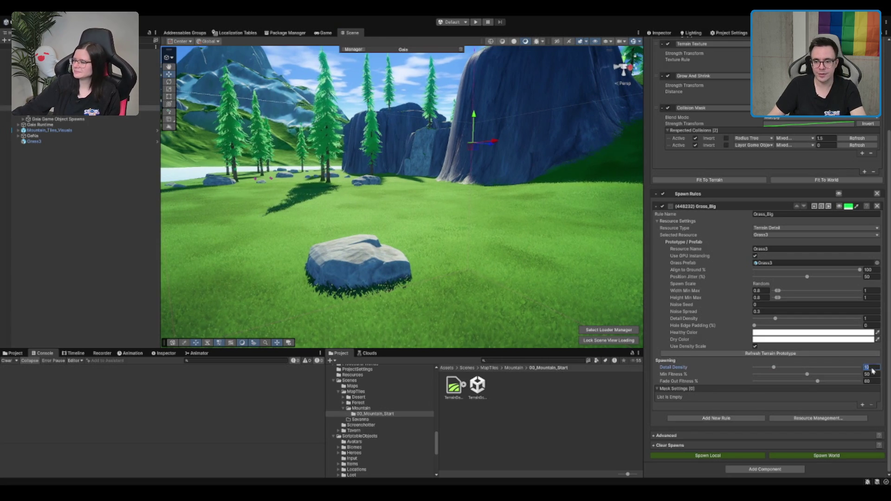
click(863, 456)
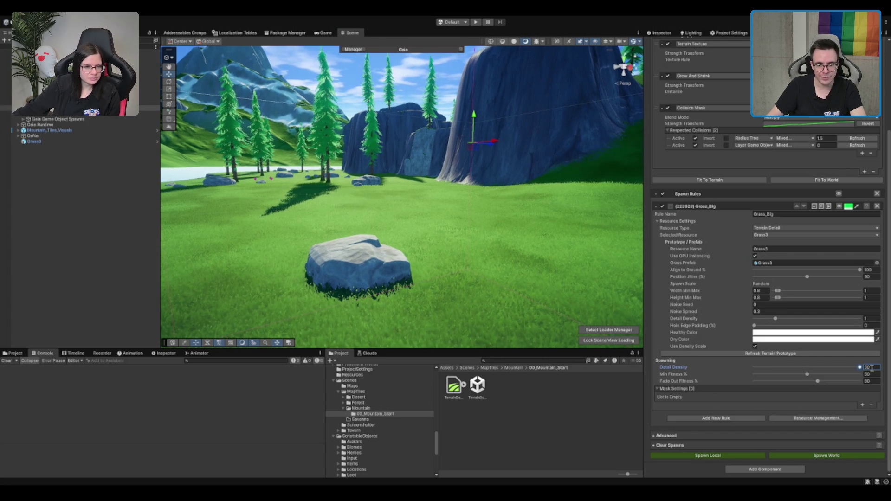
text(1)
click(840, 456)
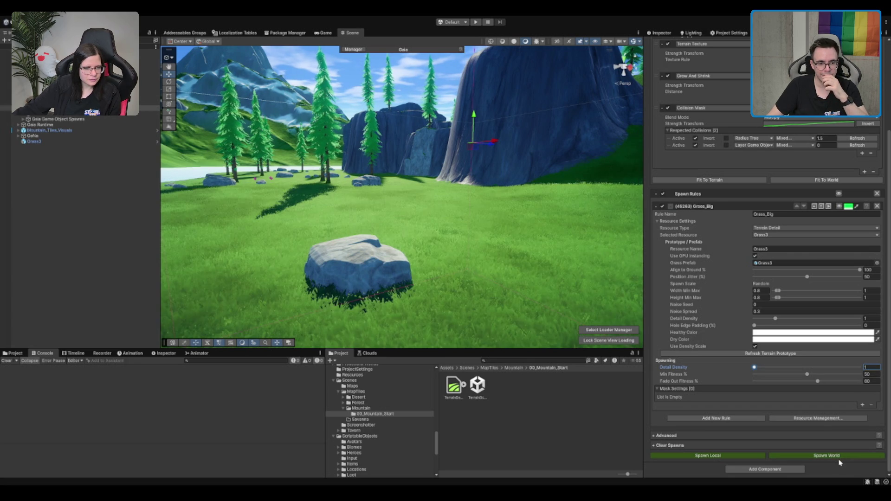
mouse_move(494, 247)
mouse_down()
mouse_move(491, 296)
mouse_move(451, 356)
mouse_up()
drag(467, 303, 481, 168)
mouse_move(455, 201)
mouse_down()
mouse_move(404, 240)
mouse_move(424, 250)
mouse_move(401, 217)
mouse_move(446, 232)
mouse_up()
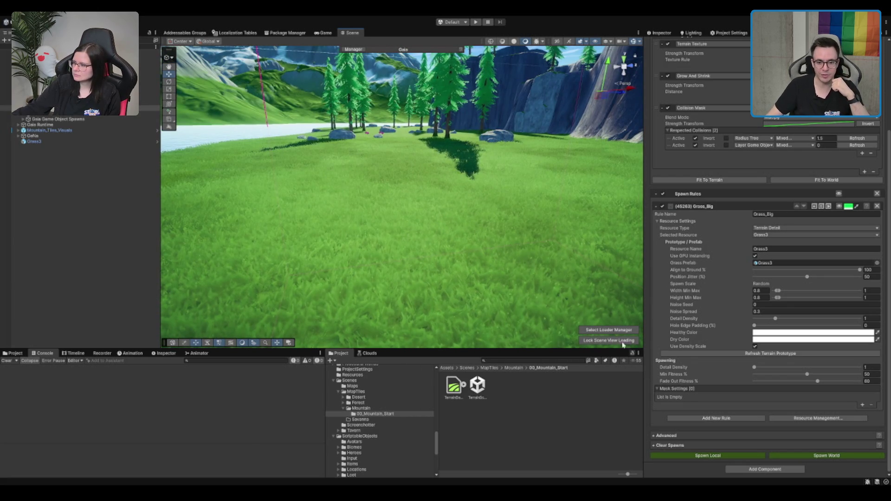
mouse_move(501, 229)
mouse_down()
mouse_move(411, 263)
mouse_move(434, 292)
mouse_move(457, 237)
mouse_move(456, 247)
mouse_move(513, 191)
mouse_move(543, 181)
mouse_move(472, 209)
mouse_move(584, 162)
mouse_move(403, 199)
mouse_move(437, 176)
mouse_move(447, 190)
mouse_up()
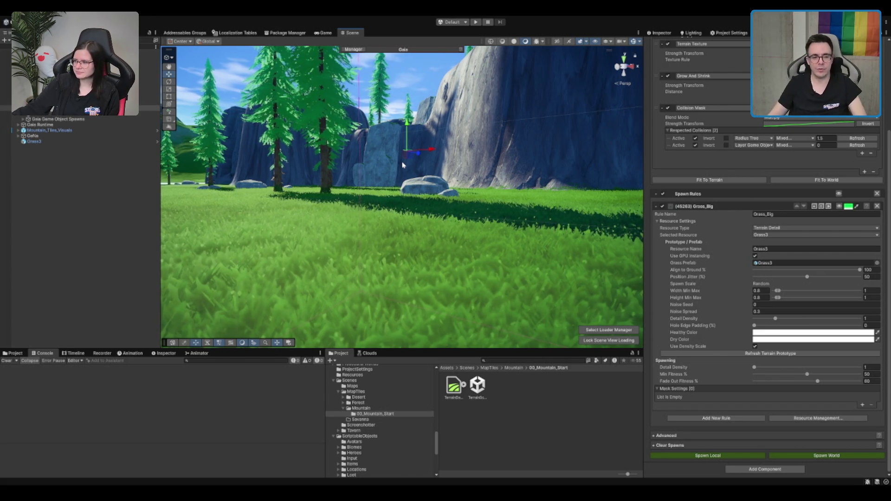
mouse_move(403, 170)
mouse_down()
mouse_move(463, 225)
mouse_move(505, 181)
mouse_up()
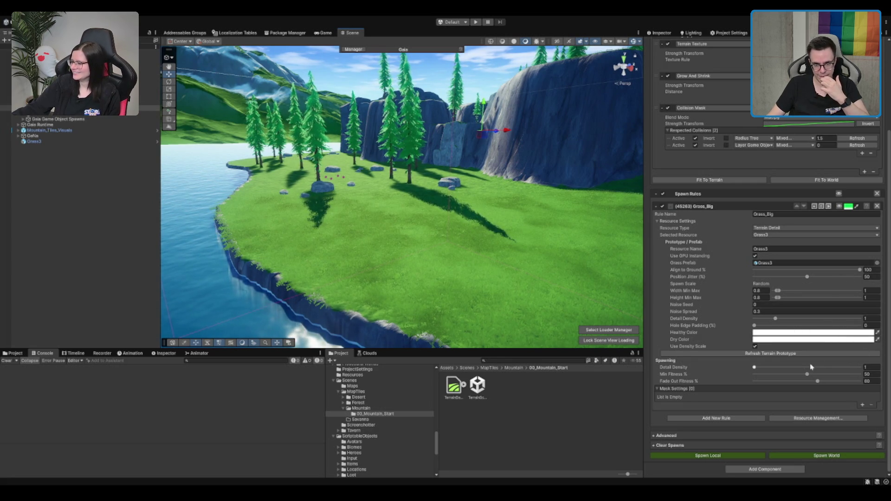
click(866, 367)
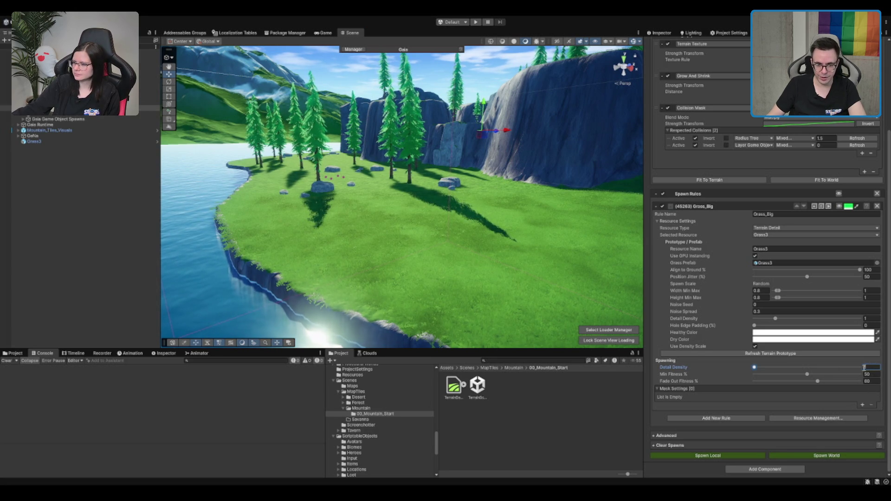
scroll(505, 239, up, 5)
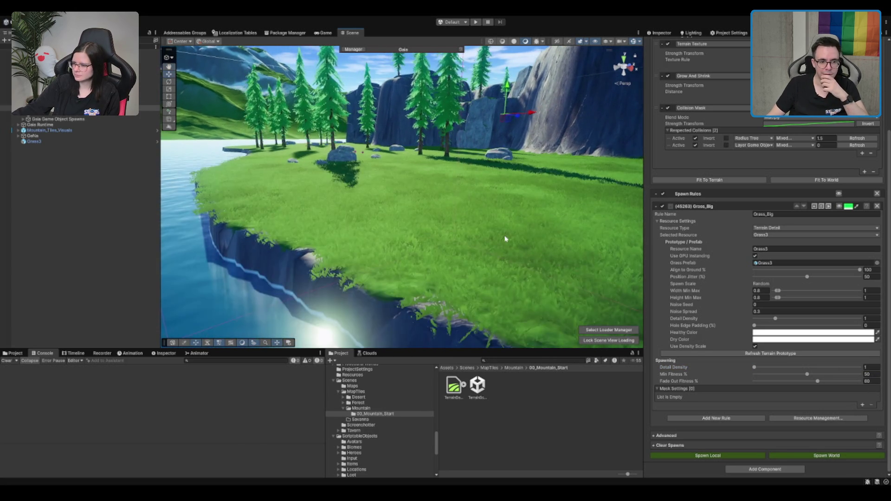
Respawn the grass across the whole world
scroll(505, 238, down, 3)
scroll(877, 133, up, 5)
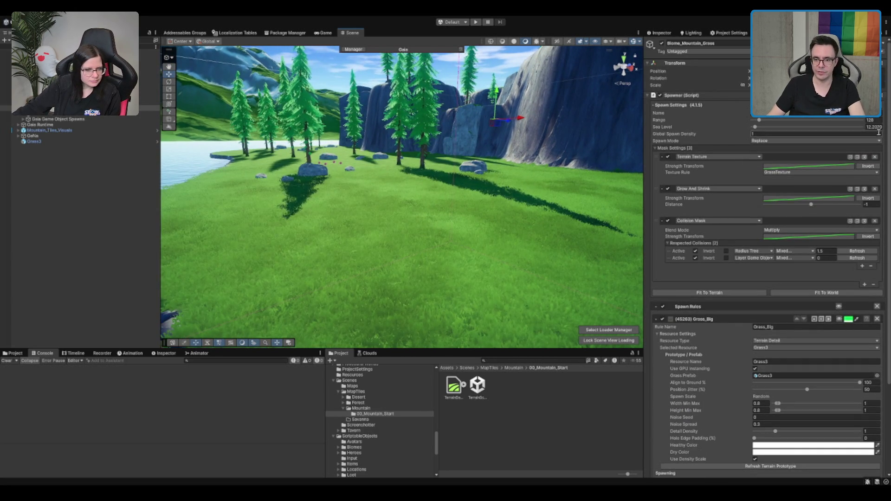
scroll(564, 206, down, 3)
scroll(817, 325, down, 5)
click(834, 455)
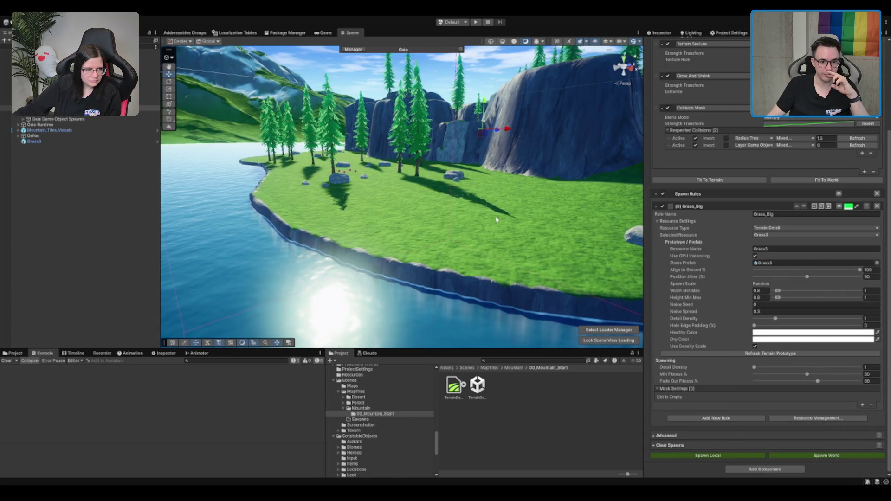
Raise Grass_Big's Detail Density to 5 for a denser trial spawn
scroll(493, 224, up, 4)
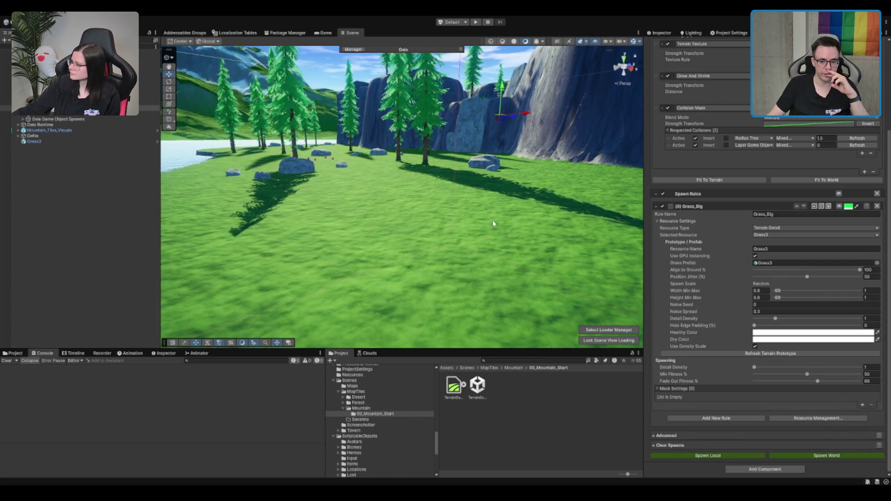
scroll(495, 225, up, 3)
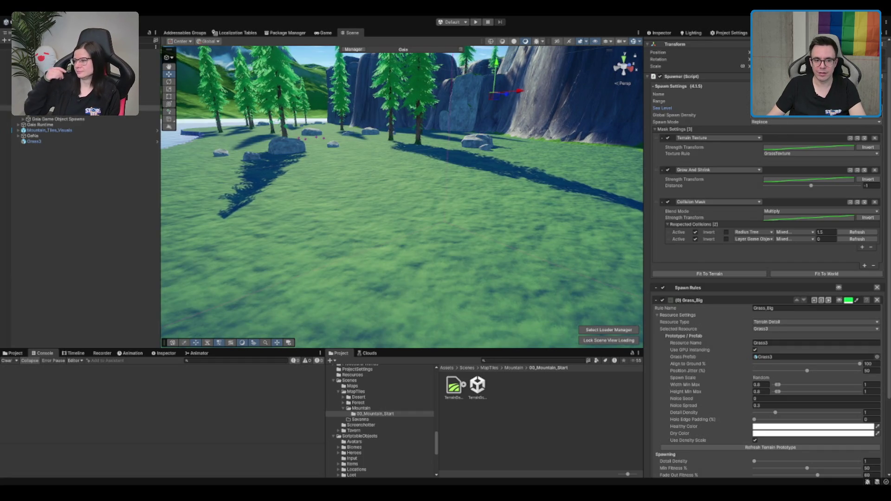
scroll(502, 187, down, 5)
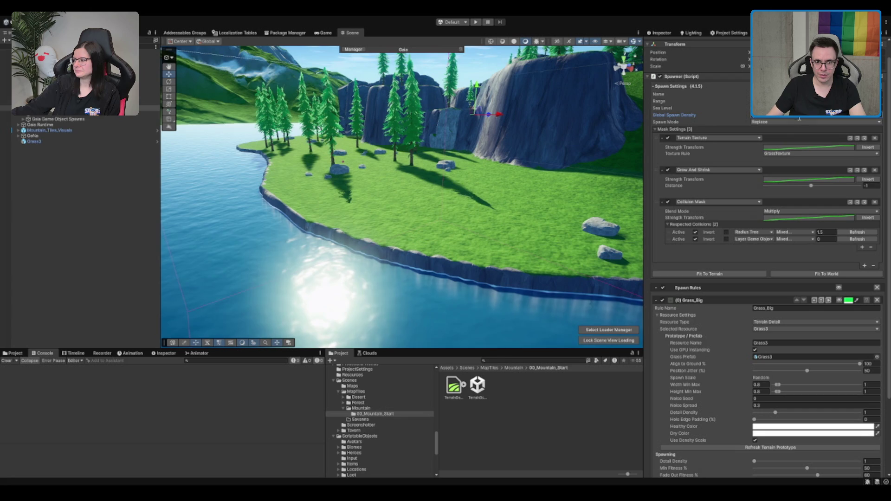
scroll(800, 263, down, 4)
click(871, 386)
text(5)
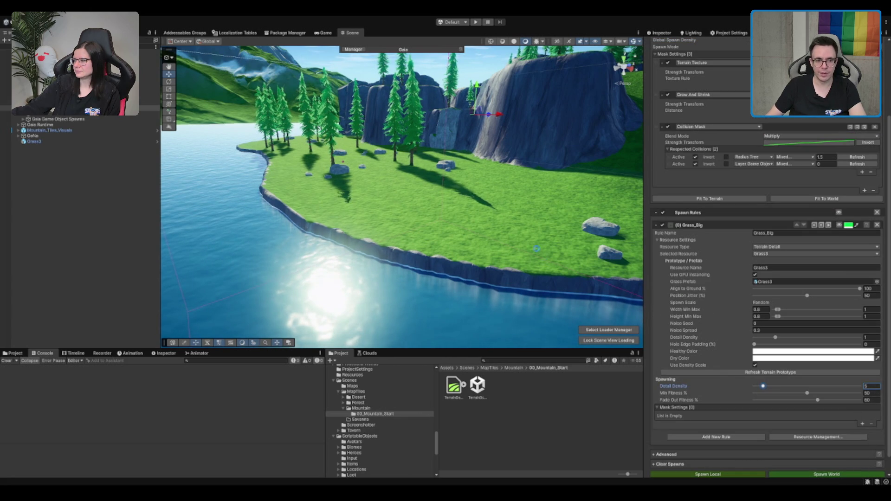
Return Grass_Big's Detail Density to 1 and look across the lake
scroll(453, 213, up, 5)
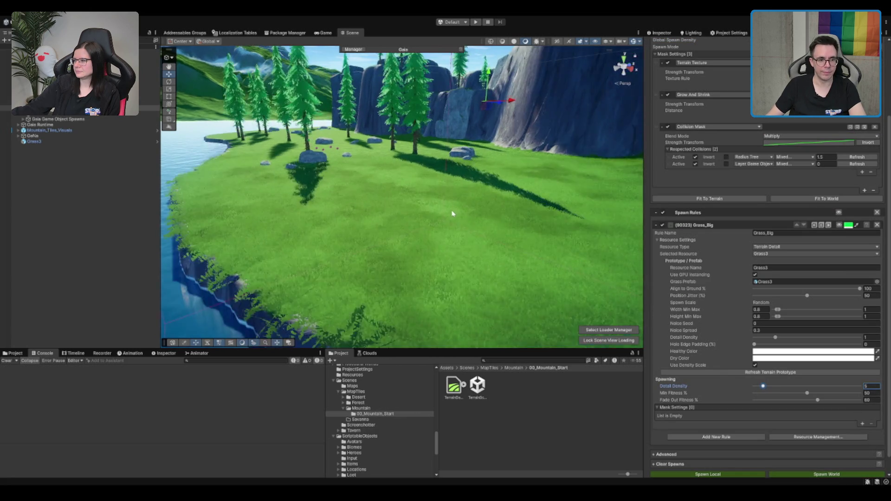
scroll(453, 213, up, 3)
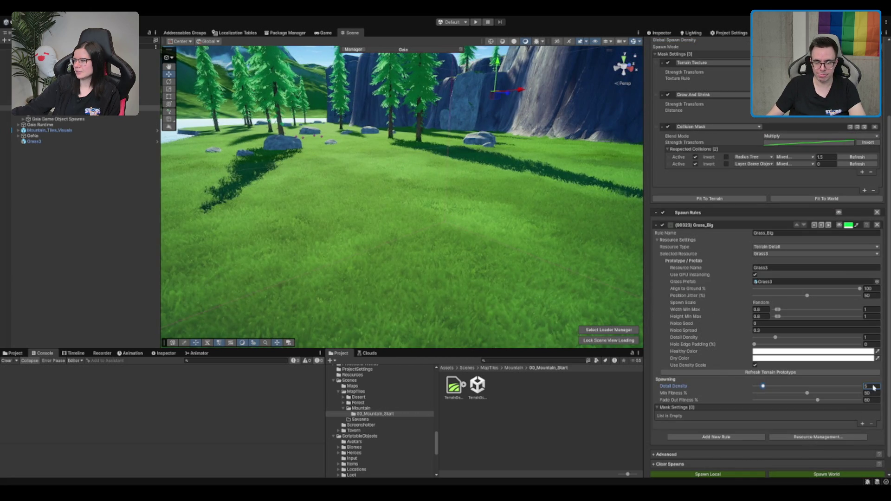
click(826, 475)
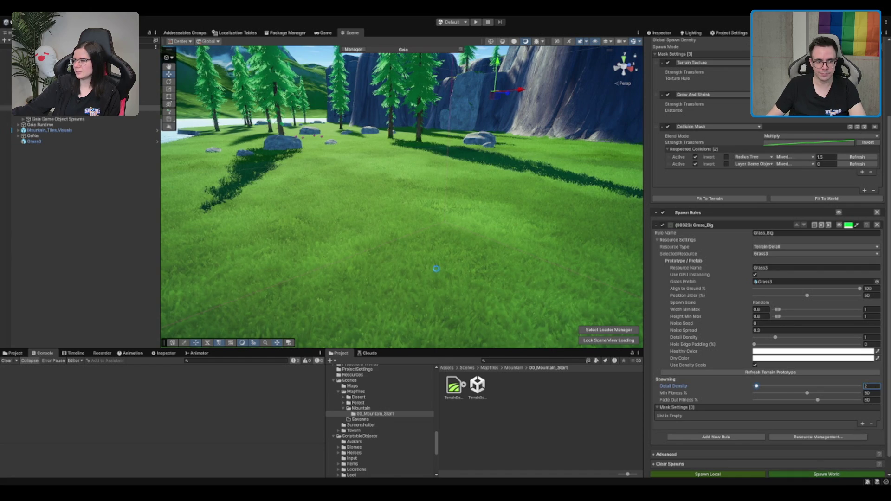
text(1)
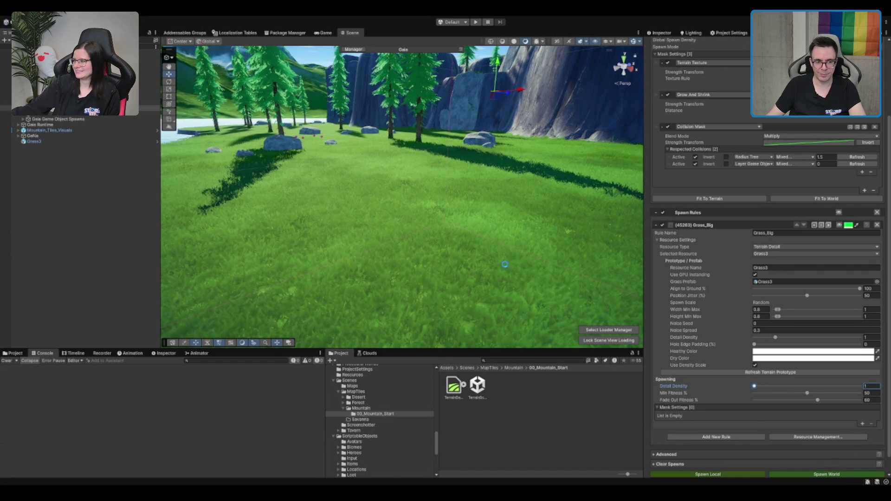
mouse_move(505, 264)
mouse_down()
mouse_move(510, 253)
mouse_move(437, 246)
mouse_up()
scroll(738, 200, up, 3)
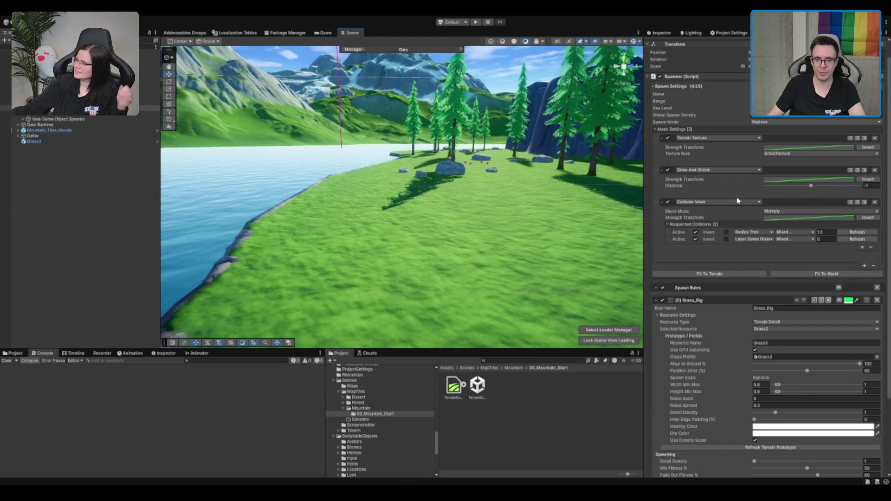
click(806, 115)
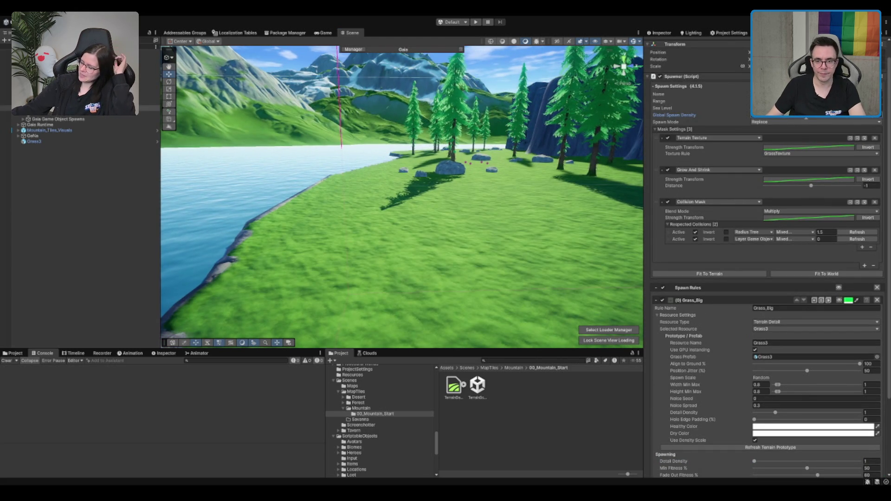
scroll(806, 139, down, 4)
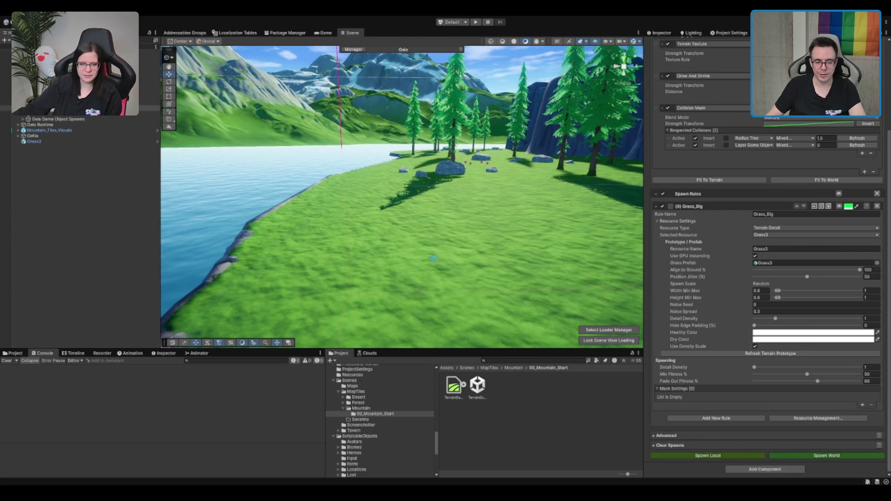
scroll(446, 223, up, 3)
scroll(446, 216, up, 3)
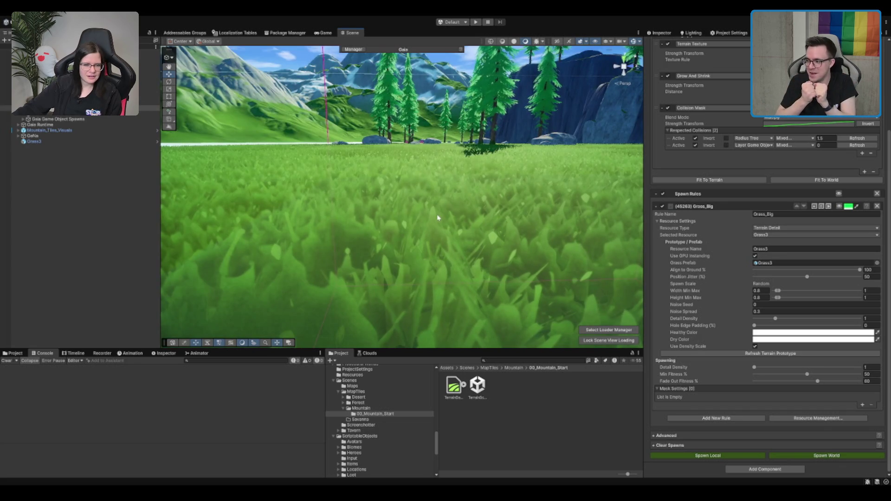
scroll(436, 211, down, 5)
scroll(434, 204, down, 5)
mouse_move(441, 201)
mouse_down()
mouse_move(441, 233)
mouse_move(388, 326)
mouse_move(404, 312)
mouse_up()
scroll(438, 227, up, 3)
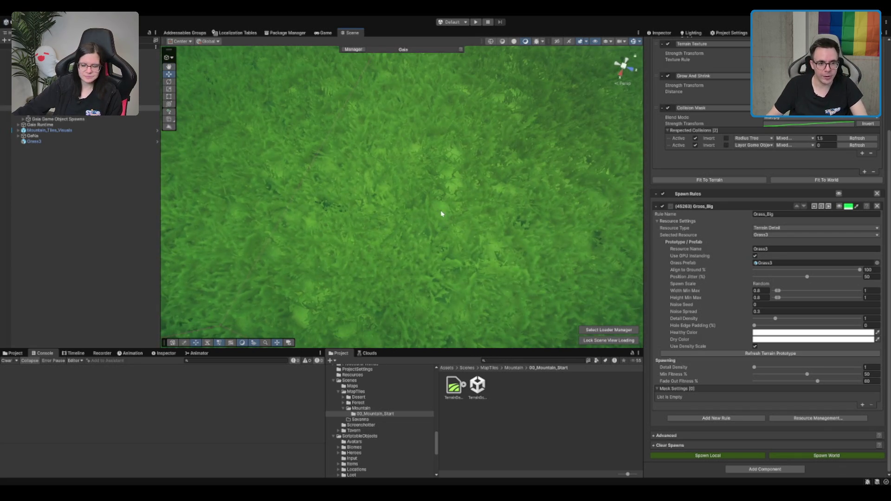
scroll(398, 191, down, 3)
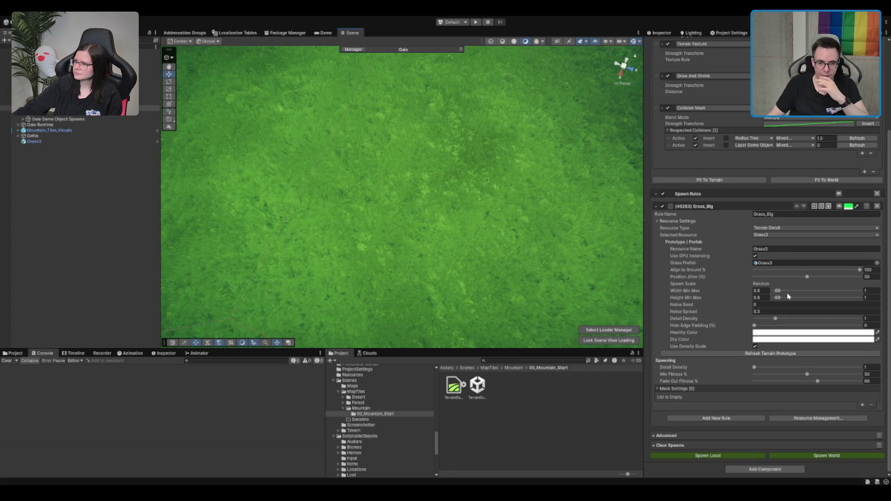
mouse_move(572, 251)
mouse_down()
mouse_move(541, 203)
mouse_move(549, 180)
mouse_up()
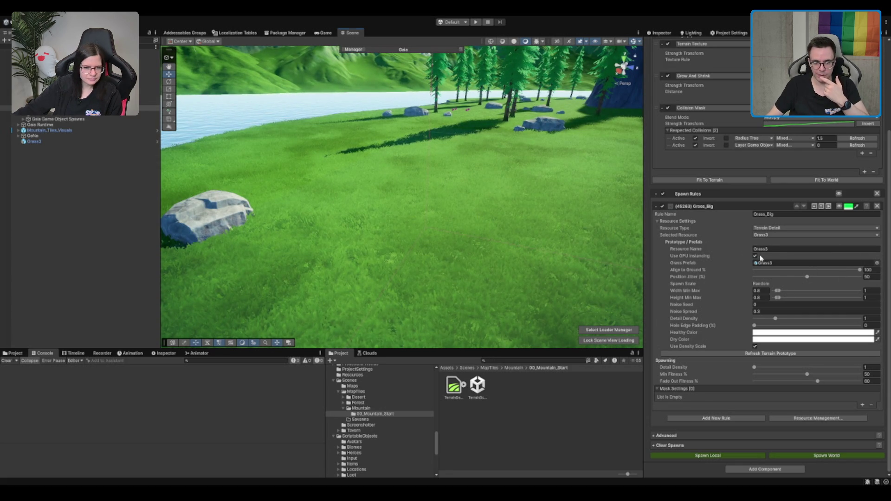
Respawn the Grass_Big grass with Use GPU Instancing turned off
click(755, 256)
click(852, 457)
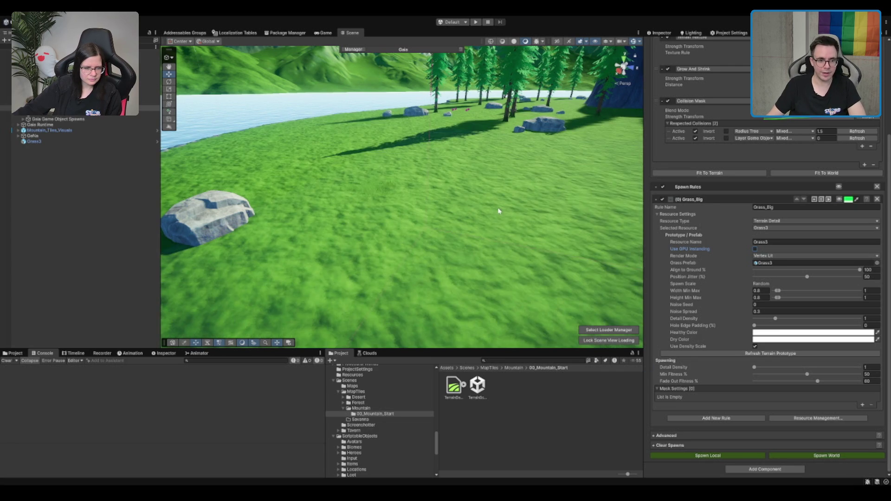
scroll(431, 232, down, 5)
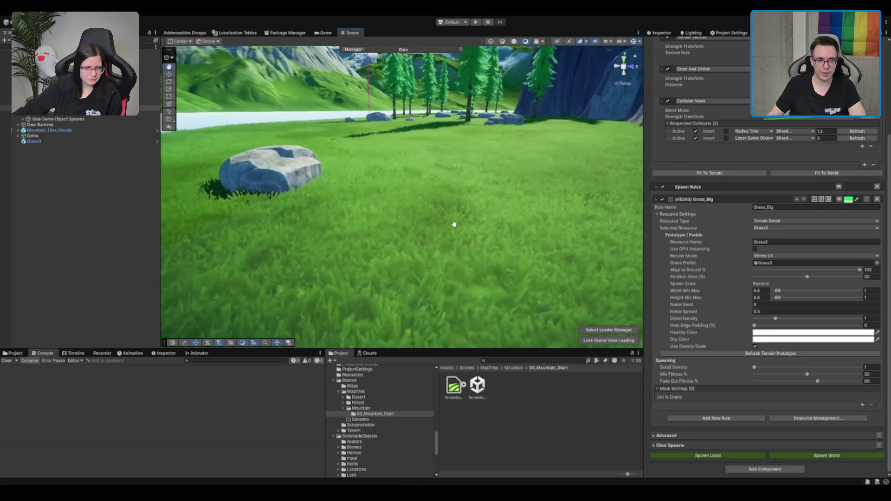
Re-enable GPU Instancing, respawn the grass, and select the terrain
click(755, 249)
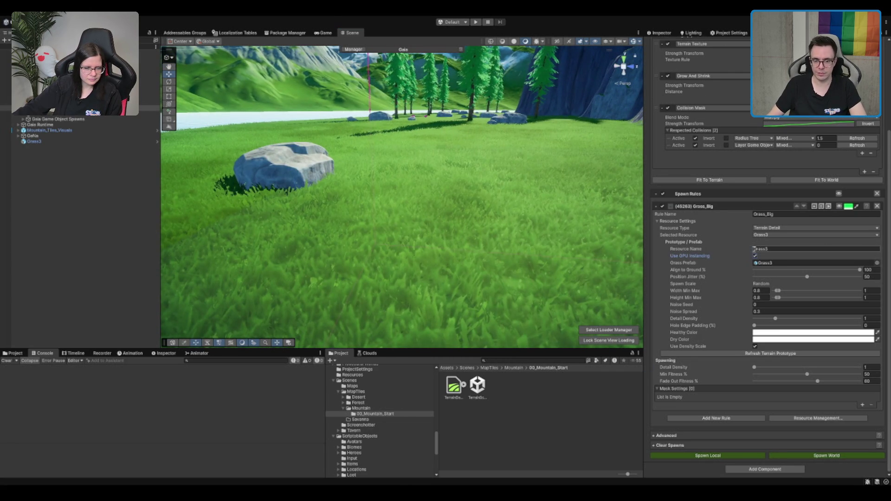
click(825, 456)
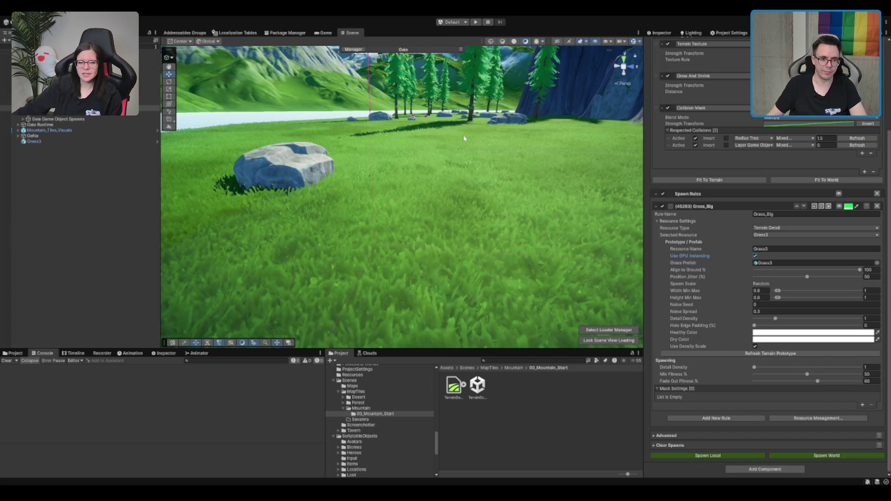
scroll(447, 136, up, 3)
scroll(455, 162, down, 3)
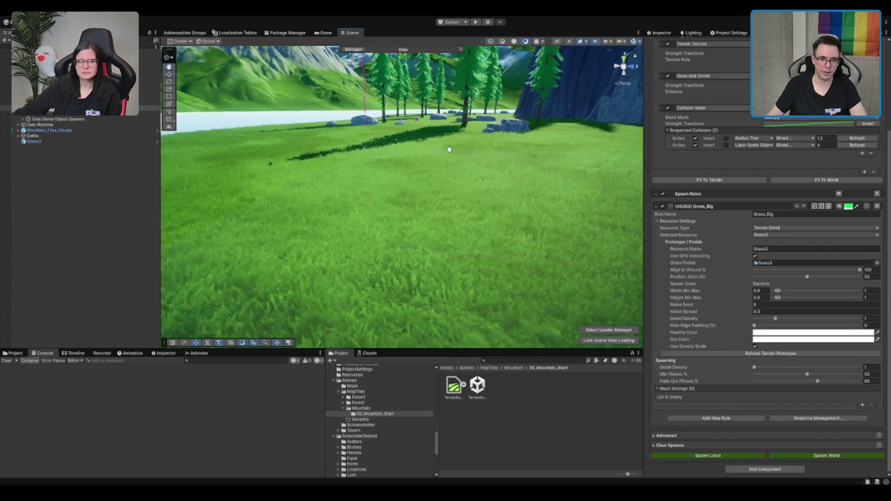
click(462, 186)
scroll(462, 185, down, 2)
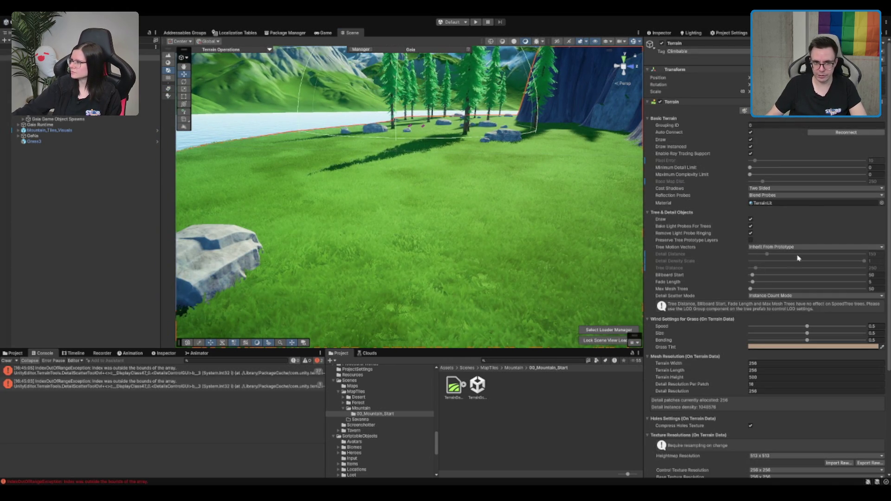
Switch the terrain's Detail Scatter Mode to Coverage Mode, then select the lake's Water object
scroll(670, 235, down, 2)
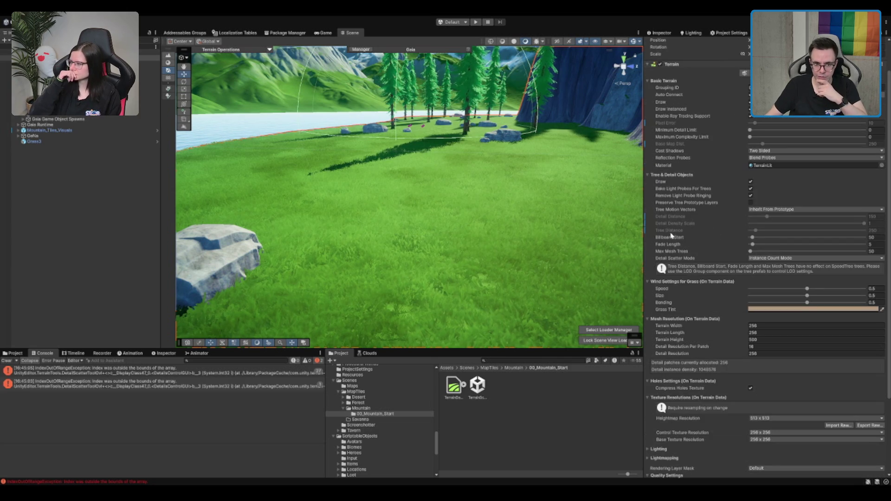
scroll(672, 246, up, 2)
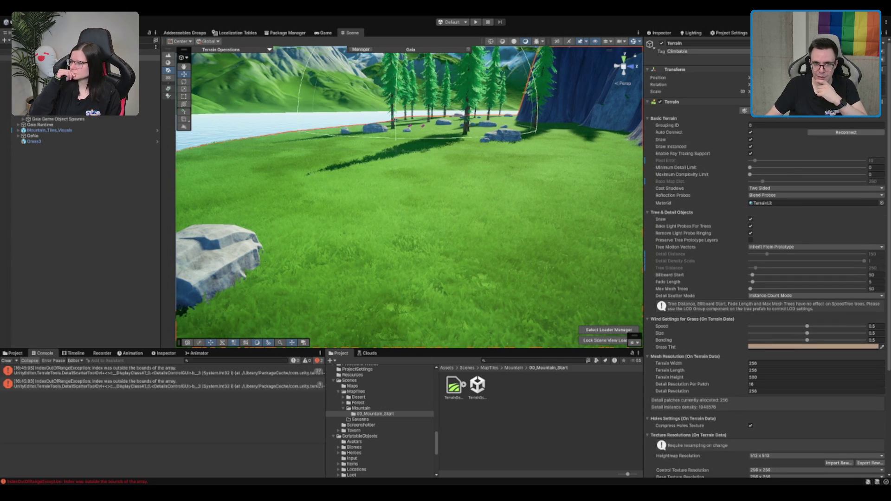
scroll(659, 172, down, 5)
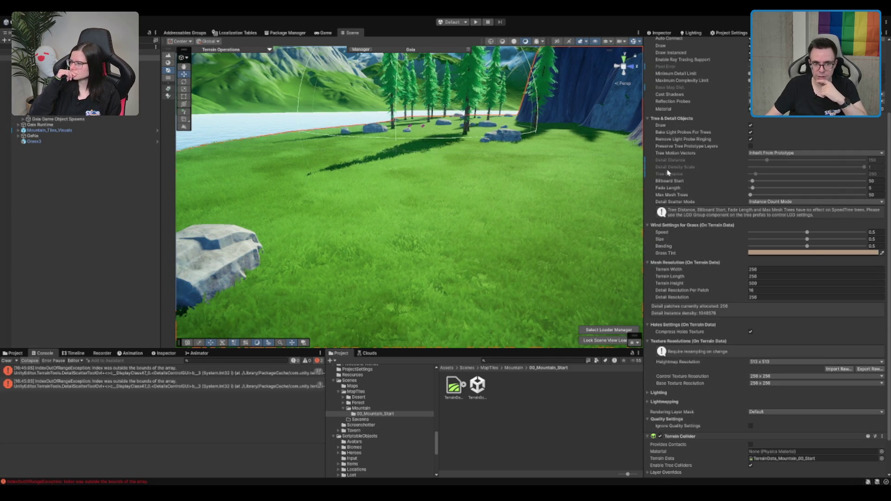
scroll(670, 258, down, 2)
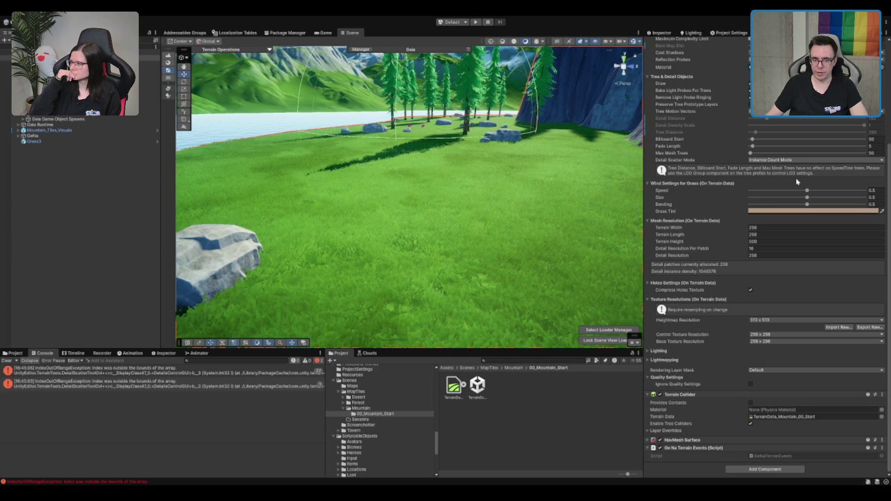
click(788, 160)
click(767, 170)
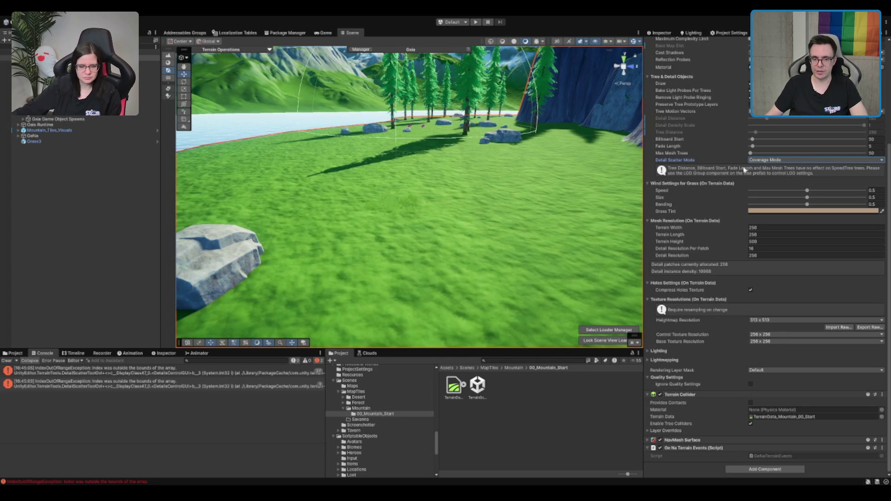
scroll(481, 170, up, 2)
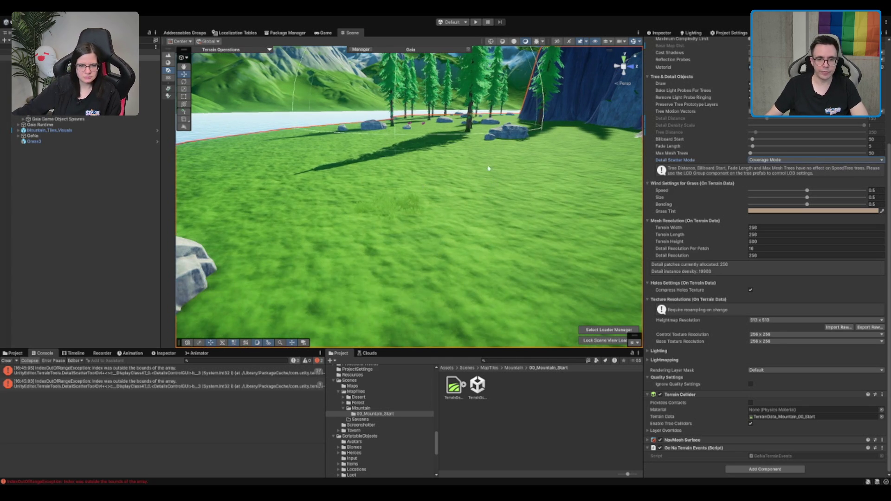
scroll(482, 169, down, 3)
click(424, 233)
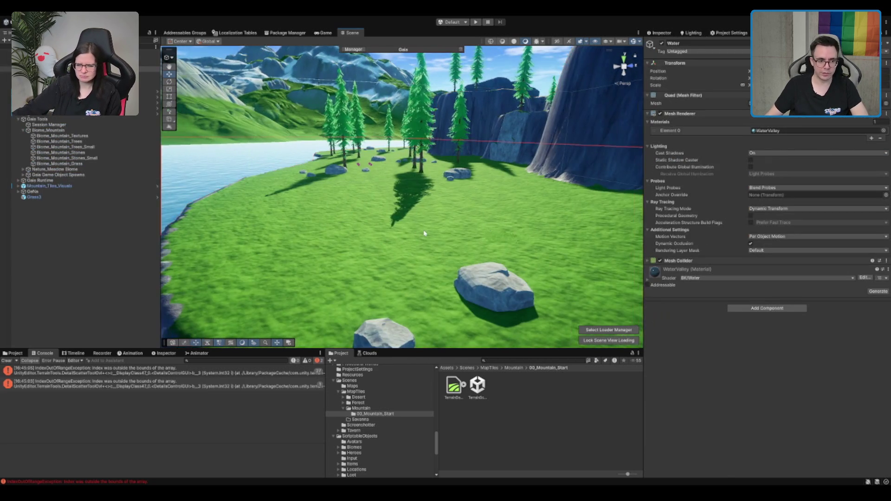
Select the Biome_Mountain_Grass spawner and run Spawn World
scroll(424, 233, up, 3)
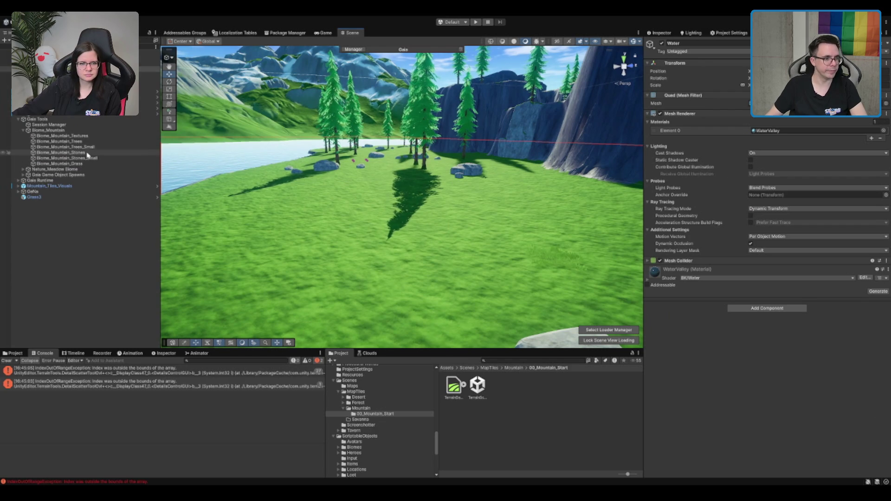
click(73, 164)
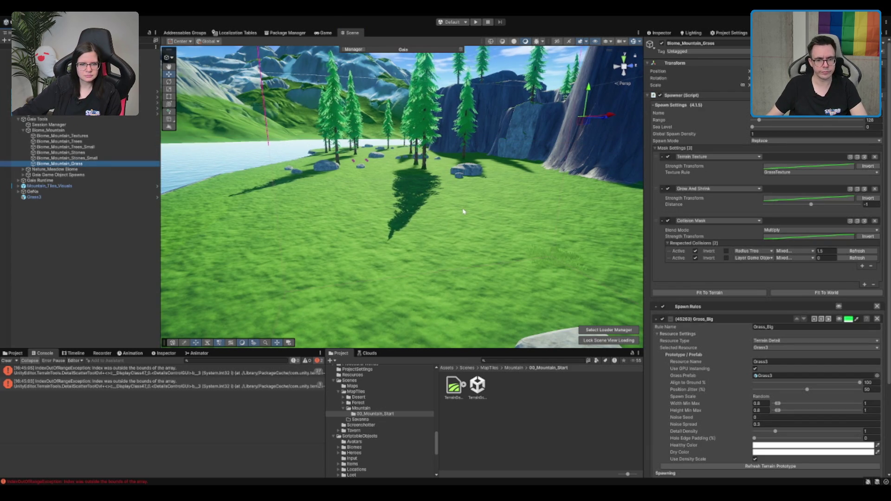
drag(463, 211, 533, 218)
scroll(721, 339, down, 3)
click(811, 455)
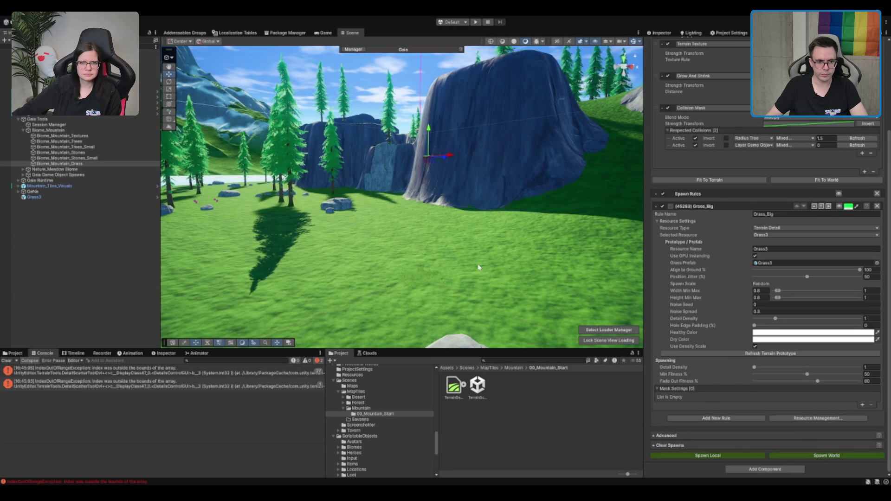
drag(467, 296, 421, 270)
scroll(422, 270, up, 5)
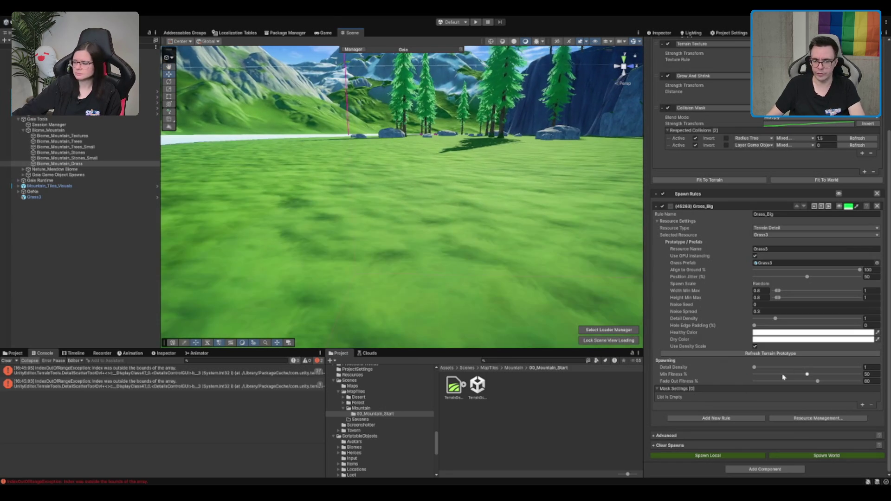
Set Grass_Big's Detail Density to 50 and respawn, reaching 11196054 instances
click(866, 367)
text(50)
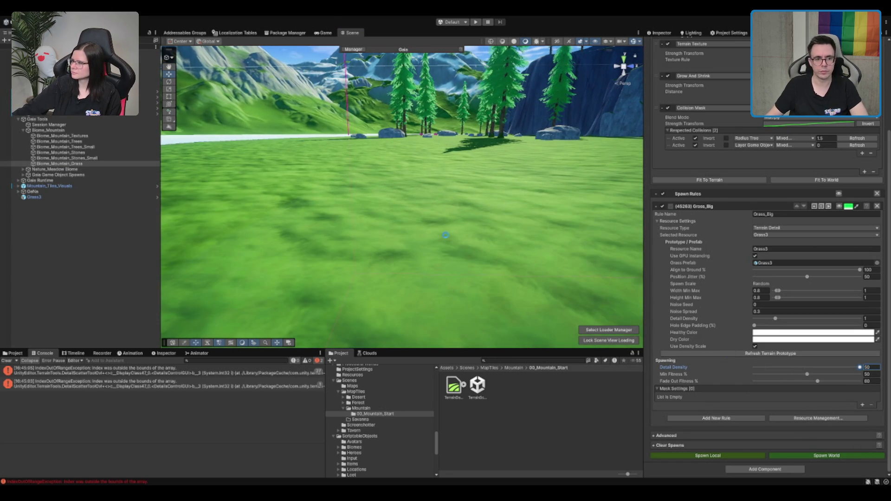
mouse_move(445, 238)
mouse_down()
mouse_move(555, 247)
mouse_move(464, 242)
mouse_move(424, 207)
mouse_move(370, 213)
mouse_move(539, 164)
mouse_up()
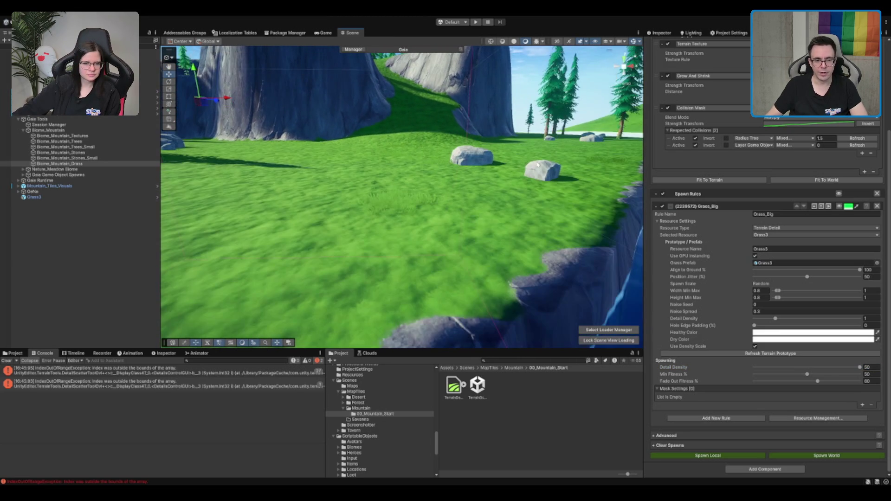
click(867, 367)
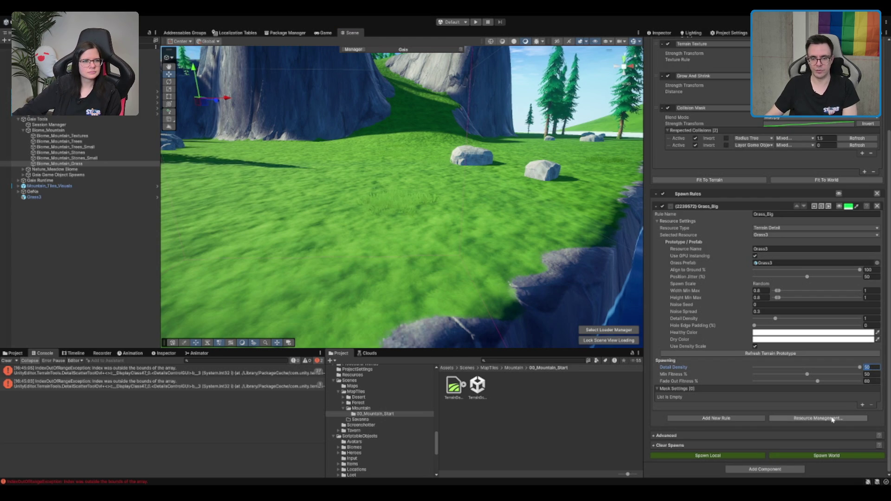
scroll(838, 367, up, 3)
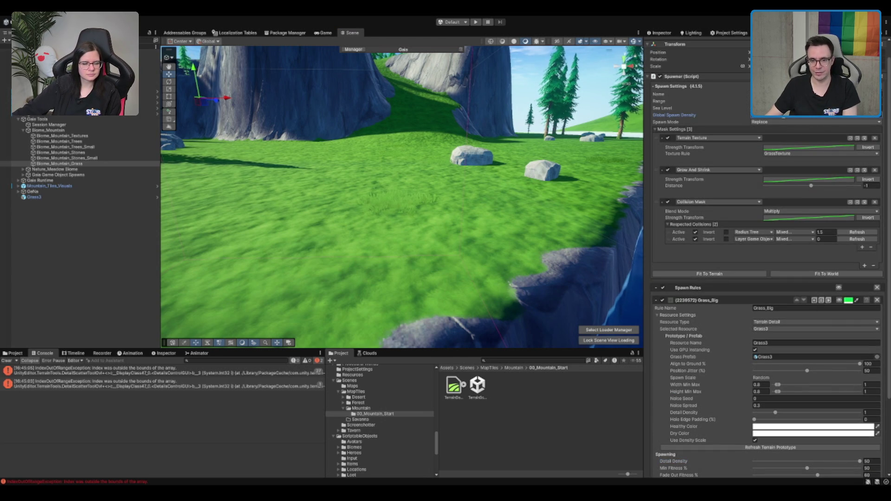
scroll(835, 467, down, 3)
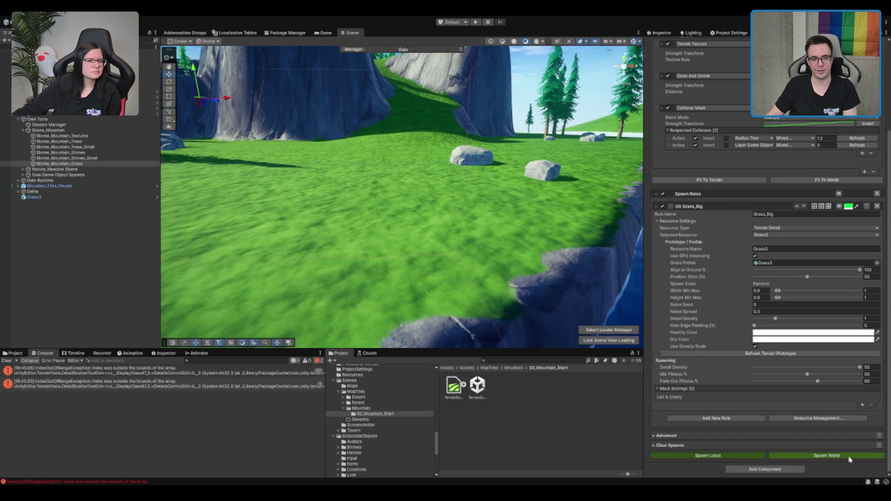
click(850, 459)
Survey the trees, lake and cliff, then select the terrain
mouse_move(431, 167)
mouse_down()
mouse_move(412, 182)
mouse_move(446, 186)
mouse_move(510, 232)
mouse_up()
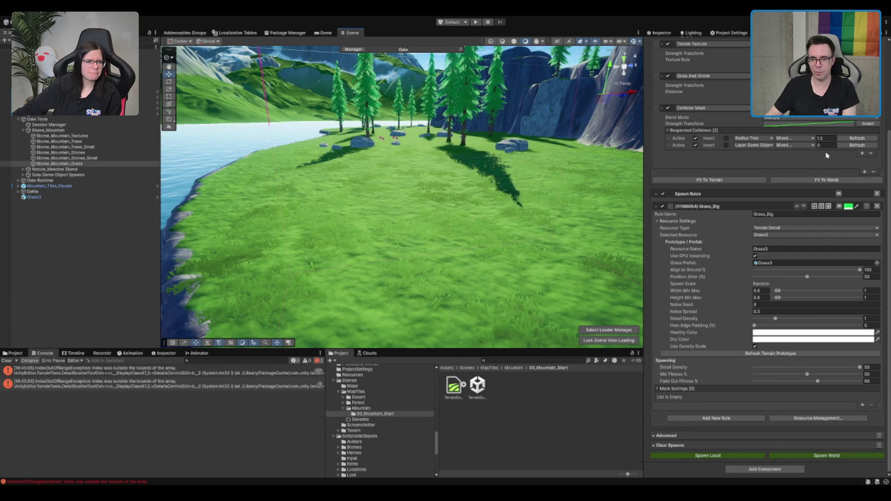
mouse_move(492, 208)
mouse_down()
mouse_move(513, 264)
mouse_move(479, 203)
mouse_up()
scroll(478, 202, down, 3)
click(464, 206)
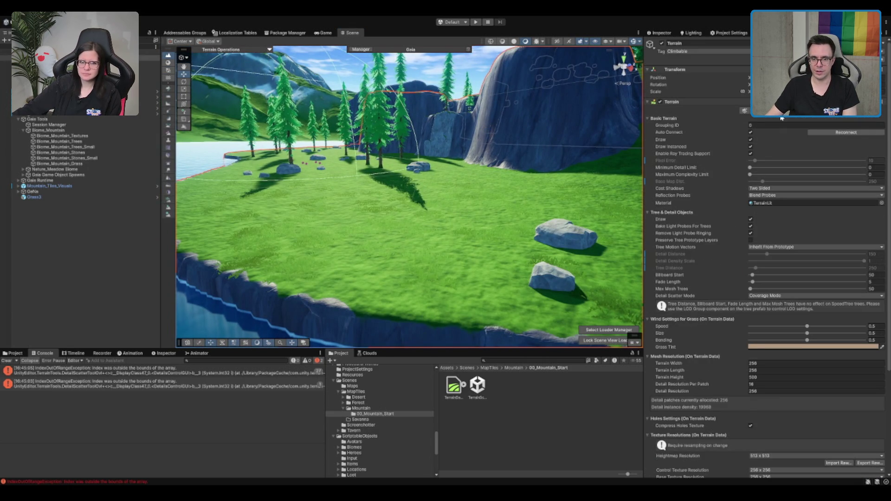
click(784, 112)
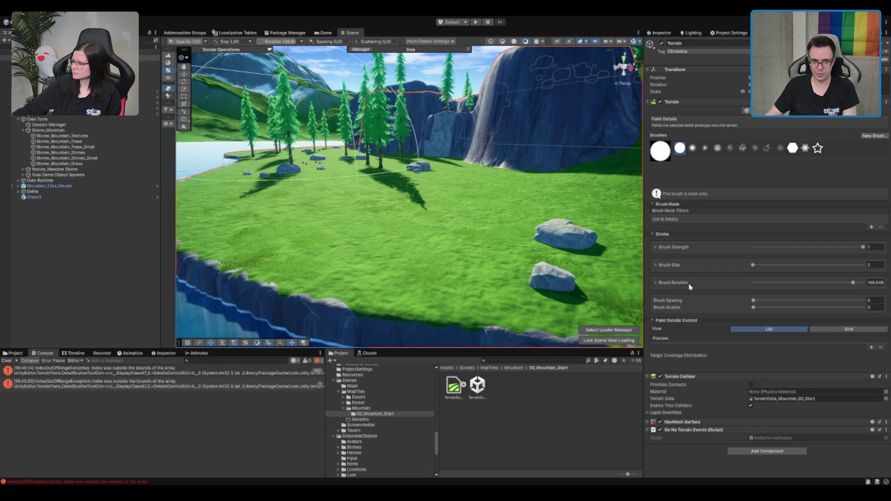
click(653, 235)
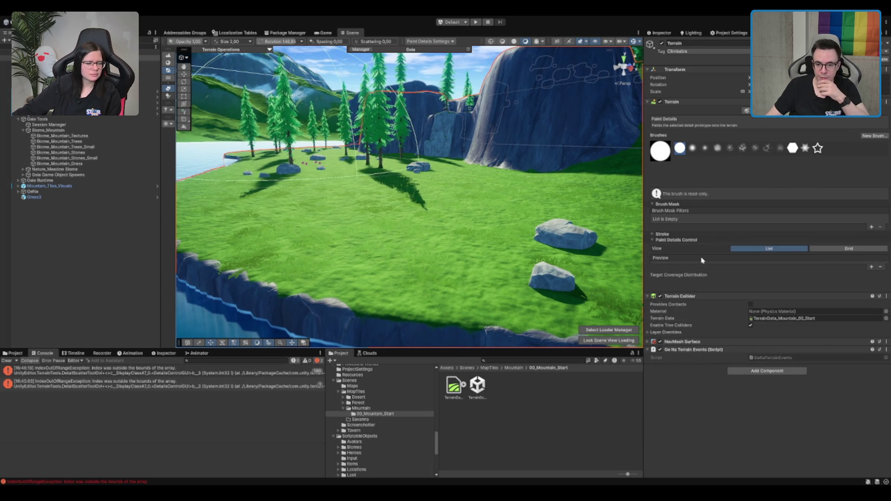
click(843, 249)
click(667, 265)
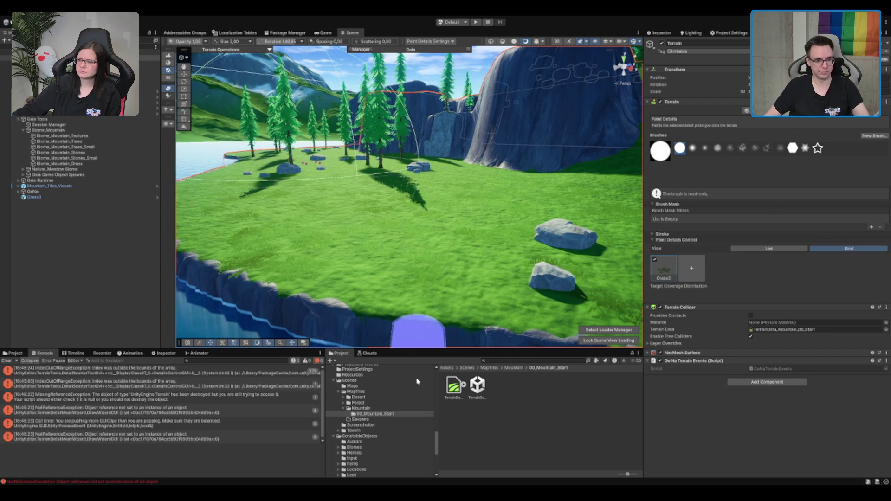
key(w)
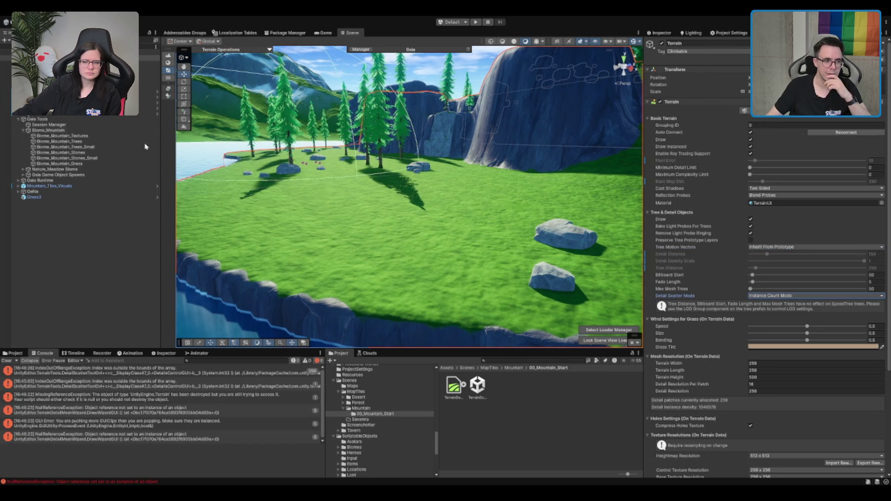
click(91, 163)
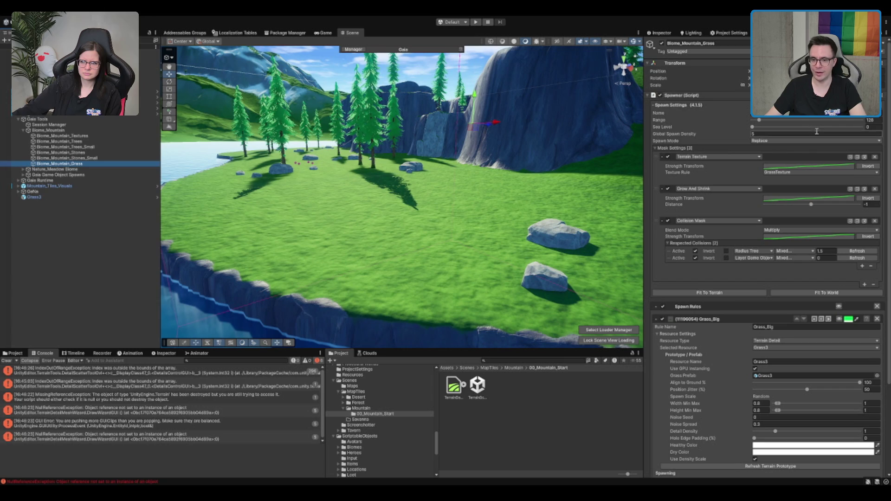
Set Global Spawn Density and the Grass_Big rule's Detail Density both to 1
click(769, 134)
text(1)
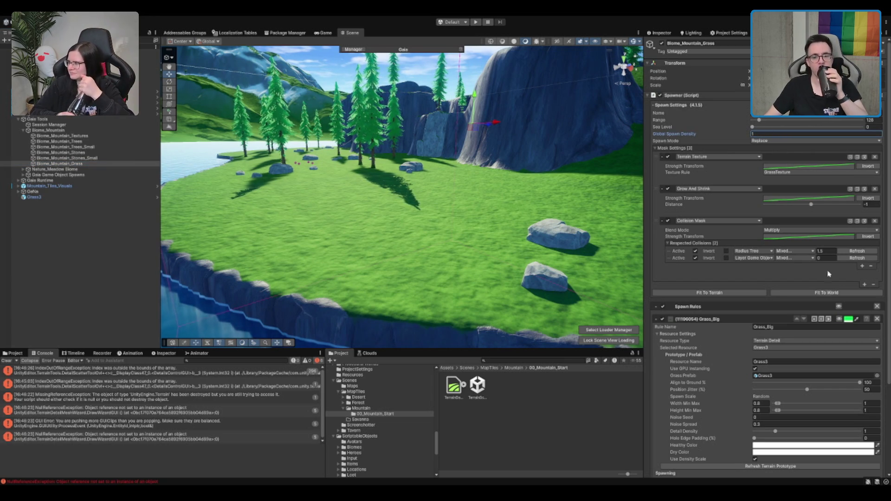
scroll(844, 342, down, 3)
click(868, 367)
text(1)
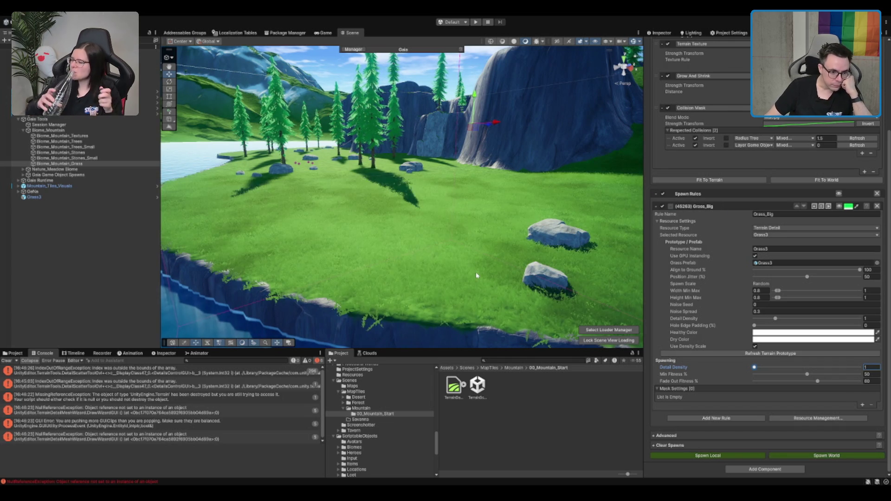
Fly the view into the grassy gully by the blue rock, then select the Session Manager
mouse_move(516, 251)
mouse_down()
mouse_move(285, 318)
mouse_move(298, 306)
mouse_up()
mouse_move(479, 213)
mouse_down()
mouse_move(354, 235)
mouse_move(444, 209)
mouse_move(325, 229)
mouse_move(585, 225)
mouse_move(296, 218)
mouse_up()
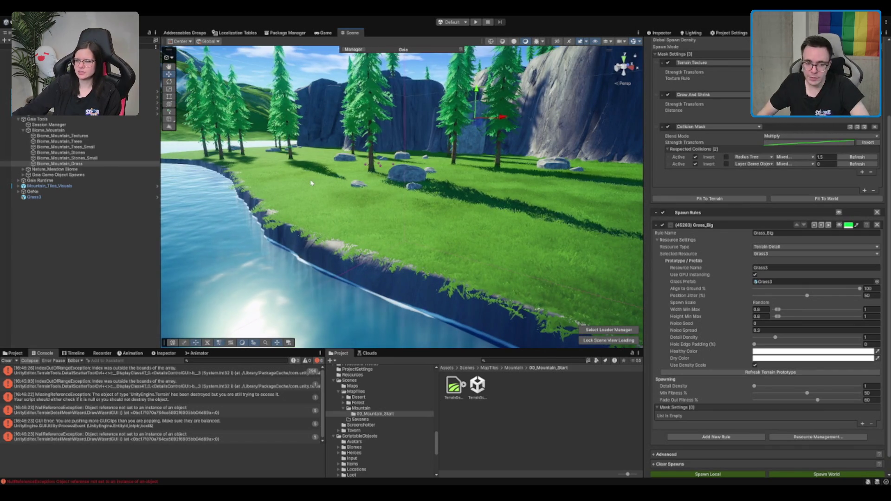
drag(423, 180, 373, 160)
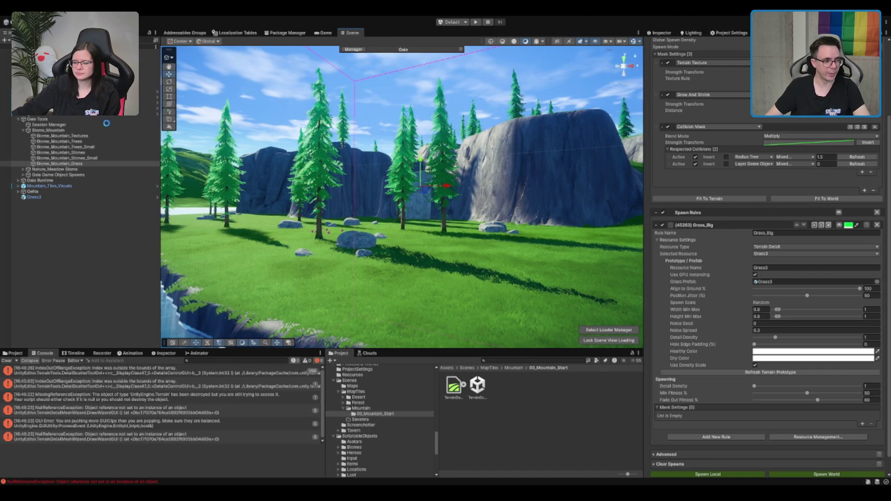
click(49, 124)
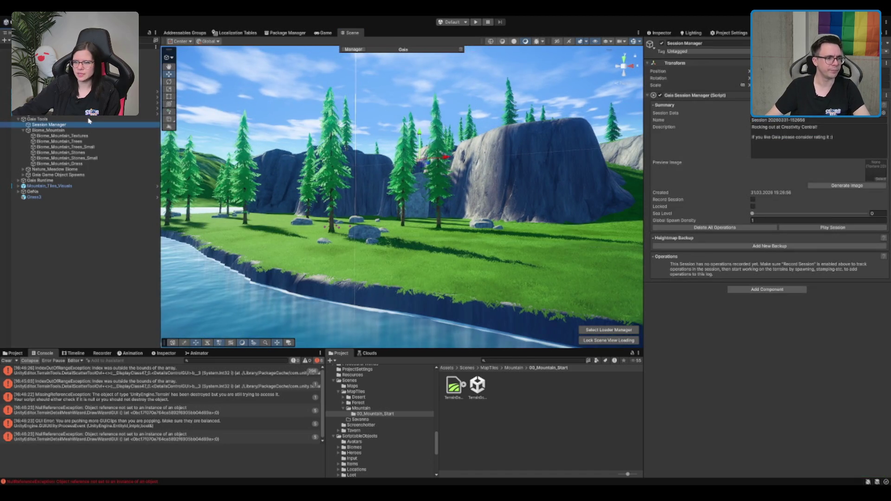
Delete the Grass3 object and select all four root scene objects
click(50, 197)
key(Delete)
click(57, 120)
key(Left)
key(shift+Down)
key(shift+Down)
key(shift+Down)
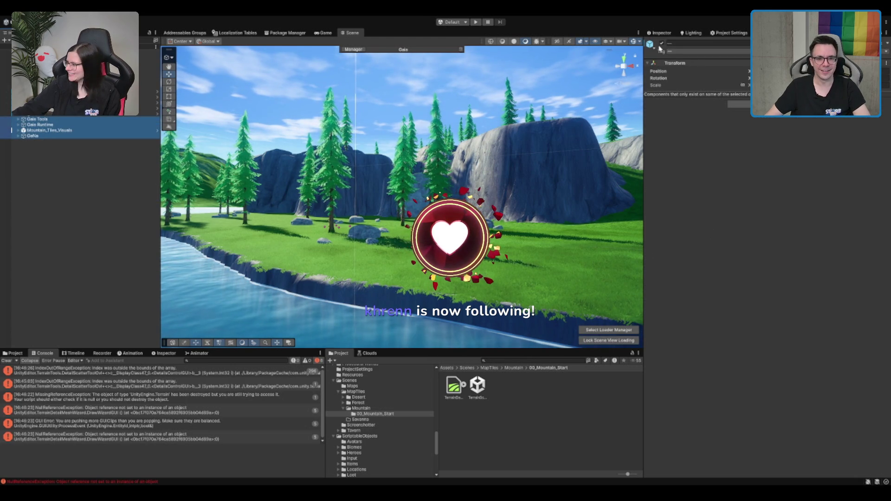
Deactivate the selected root objects and select the Boot scene in Assets/Scenes
click(662, 43)
click(408, 141)
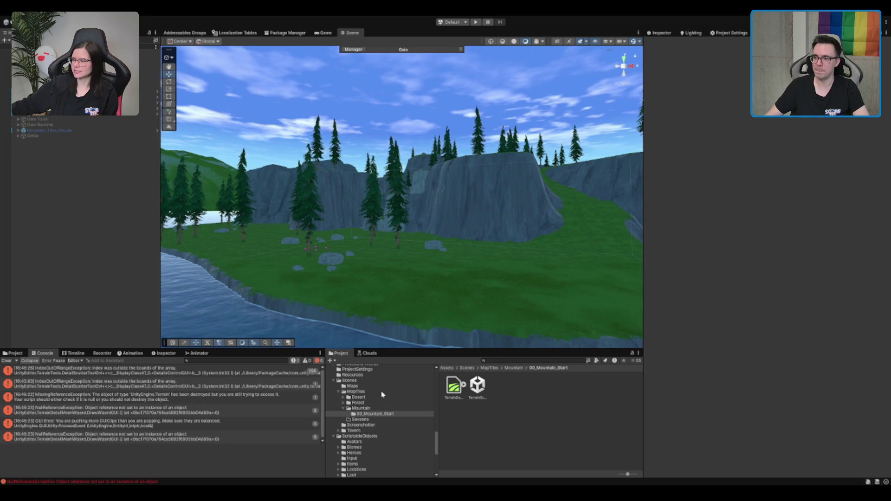
click(348, 381)
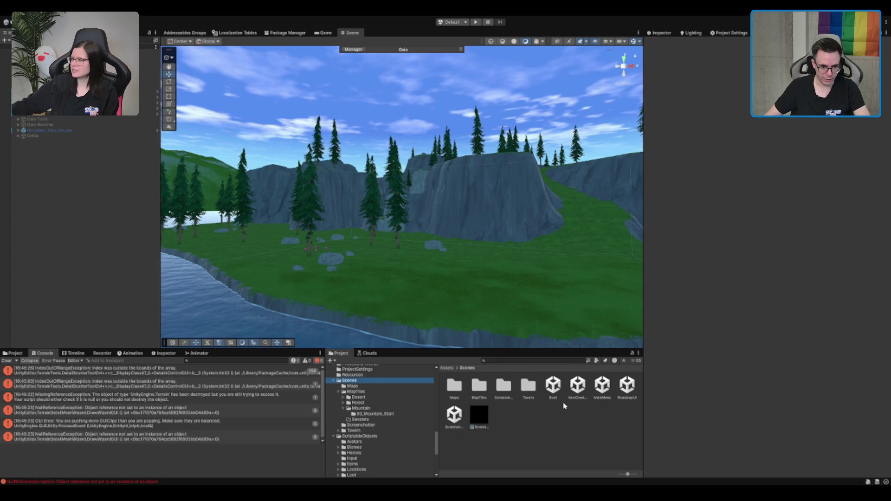
click(552, 385)
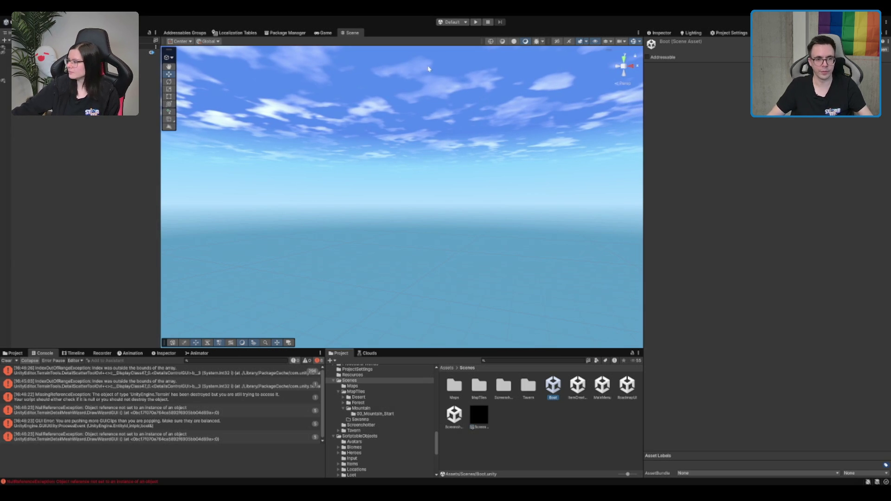
Run the Boot scene in play mode and close the statistics overlay
click(474, 22)
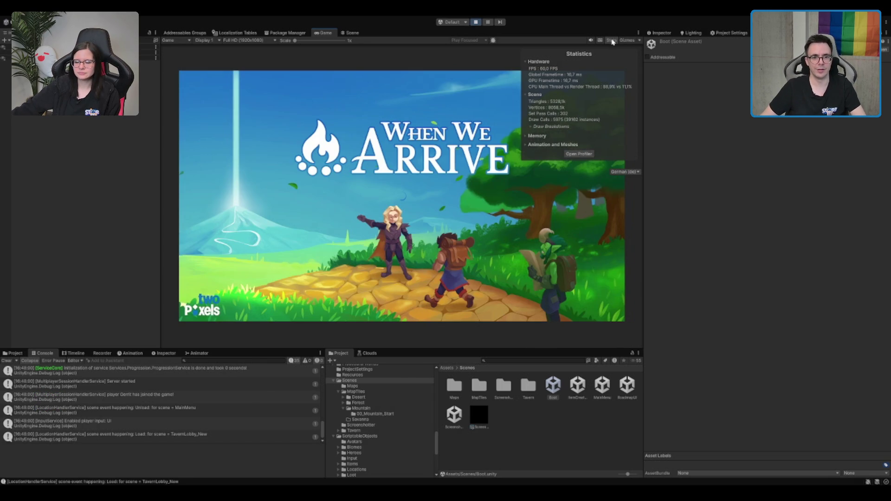
click(611, 40)
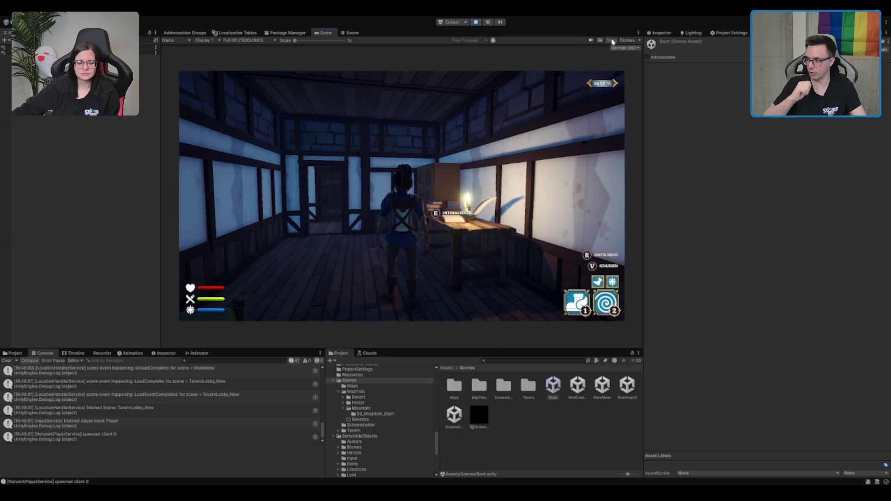
Walk the character across the tavern and through the green portal into the meadow
click(396, 113)
key(w)
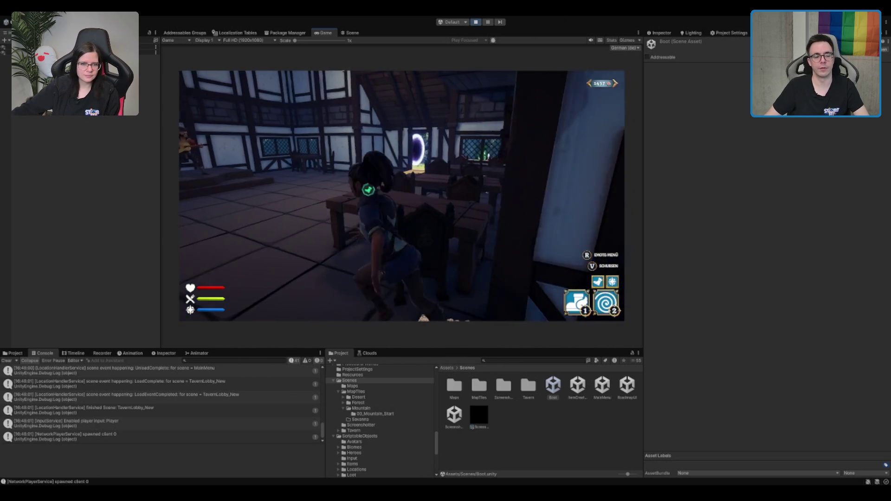
key(w)
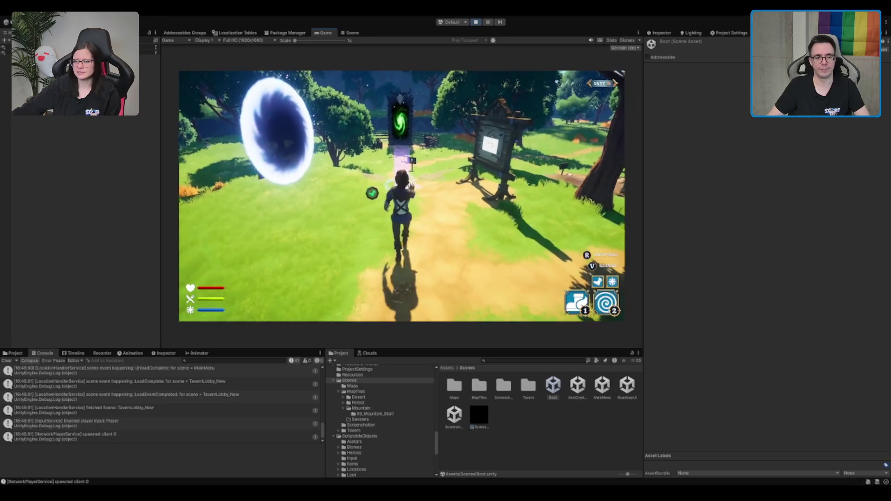
key(w)
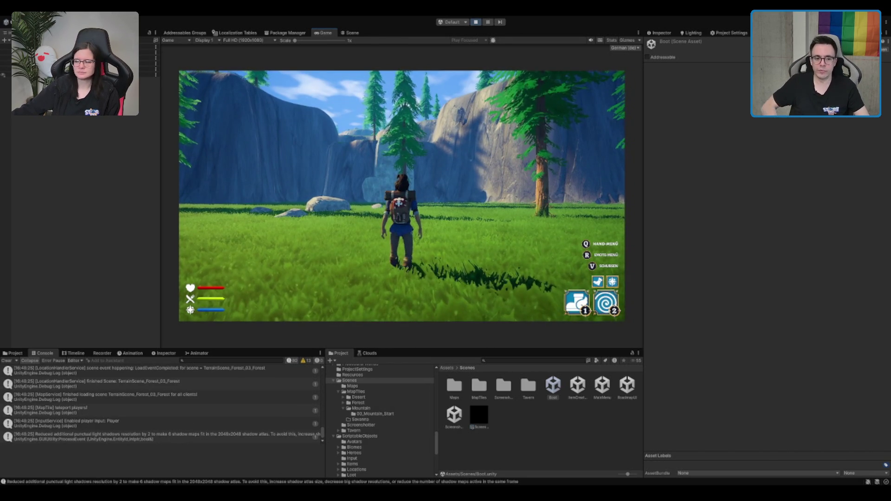
Run the character through the grassy meadow toward the spruce trees, then exit play mode with Ctrl+P
key(a)
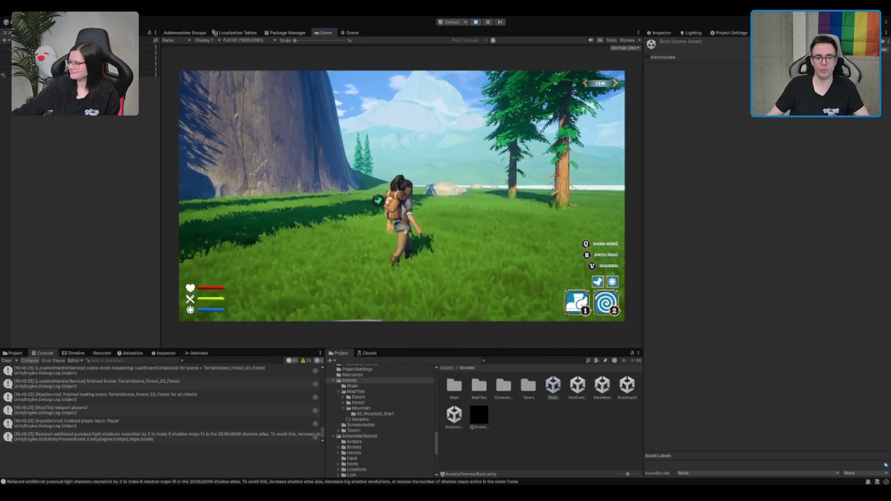
key(w)
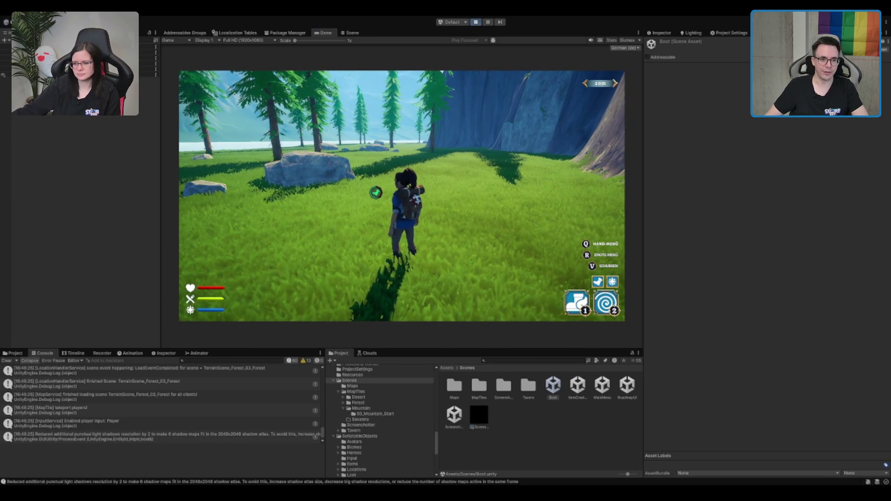
key(ctrl+p)
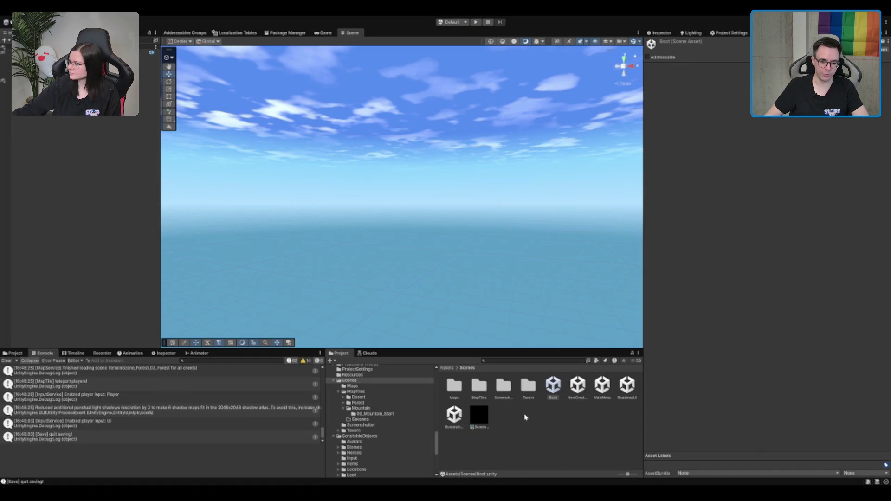
Clear the asset selection and open the Assets/Scenes/MapTiles folder
click(525, 417)
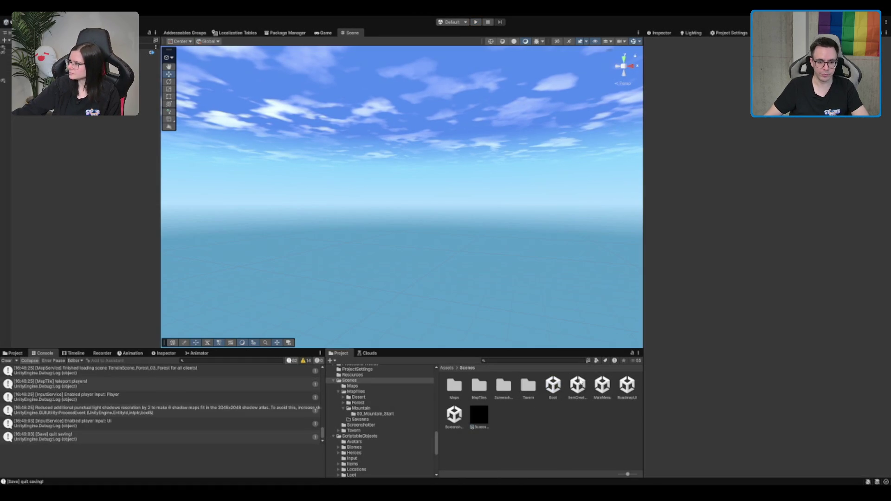
click(553, 385)
click(593, 433)
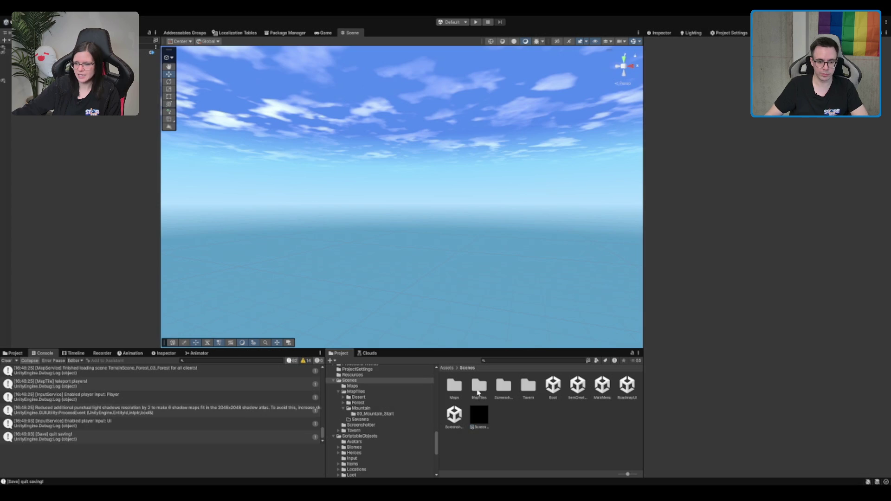
double_click(484, 390)
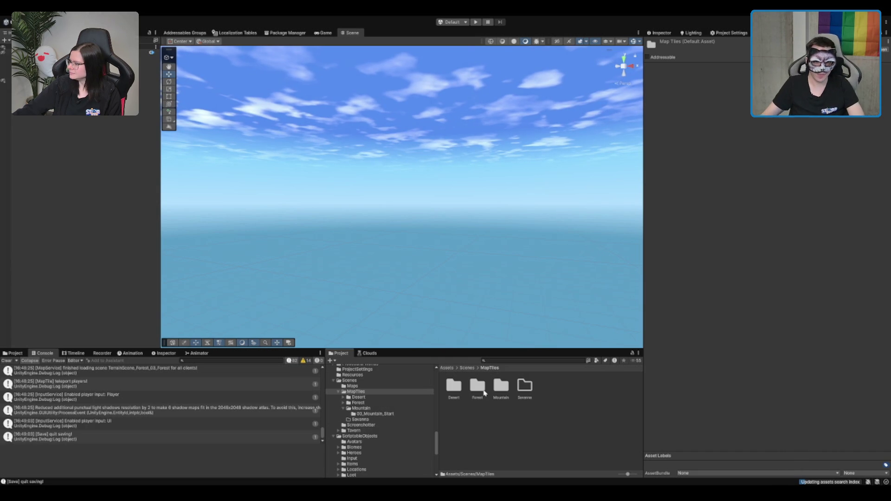
click(460, 402)
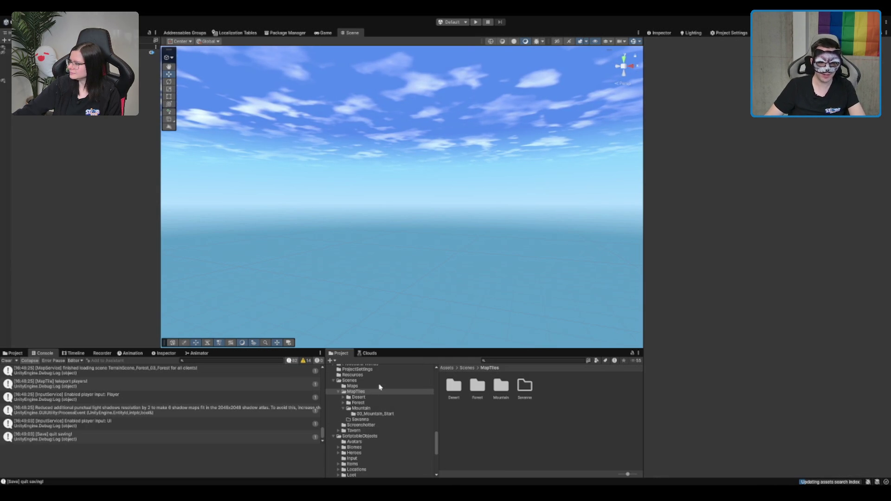
Open the 00_Mountain_Start terrain scene and turn the view across the meadow
click(375, 414)
click(478, 385)
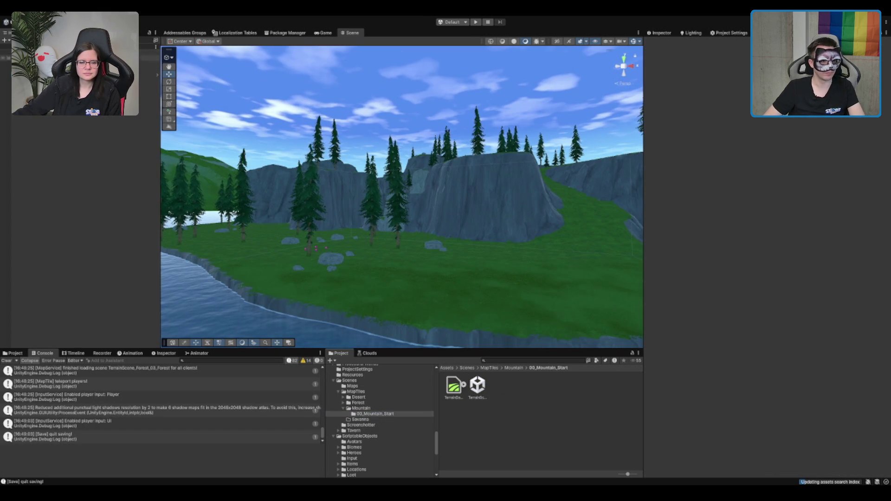
shift+click(70, 65)
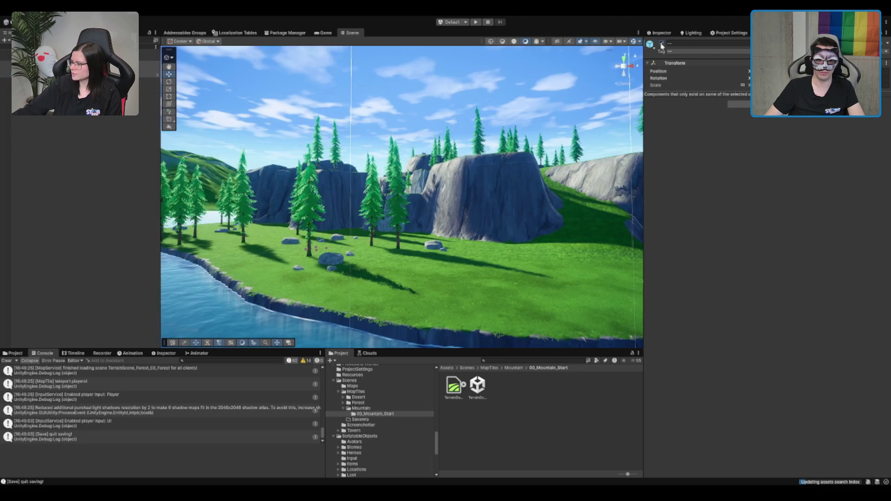
scroll(511, 176, up, 3)
scroll(510, 177, up, 3)
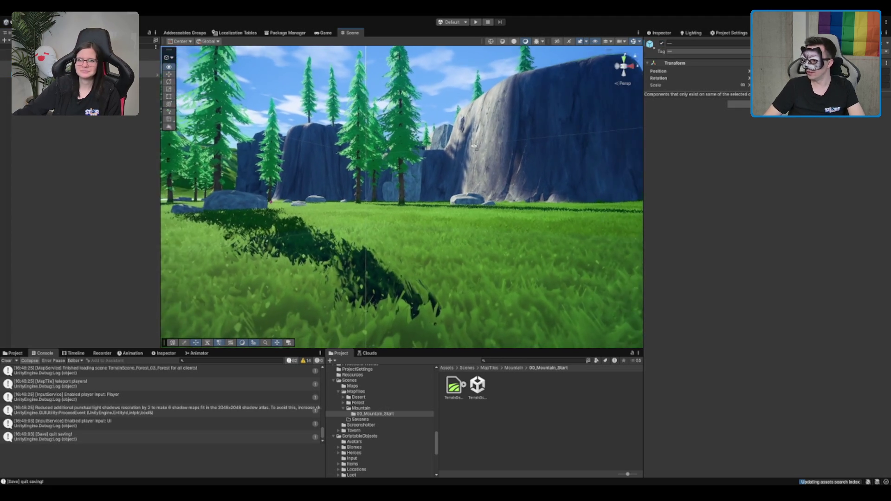
drag(487, 143, 465, 138)
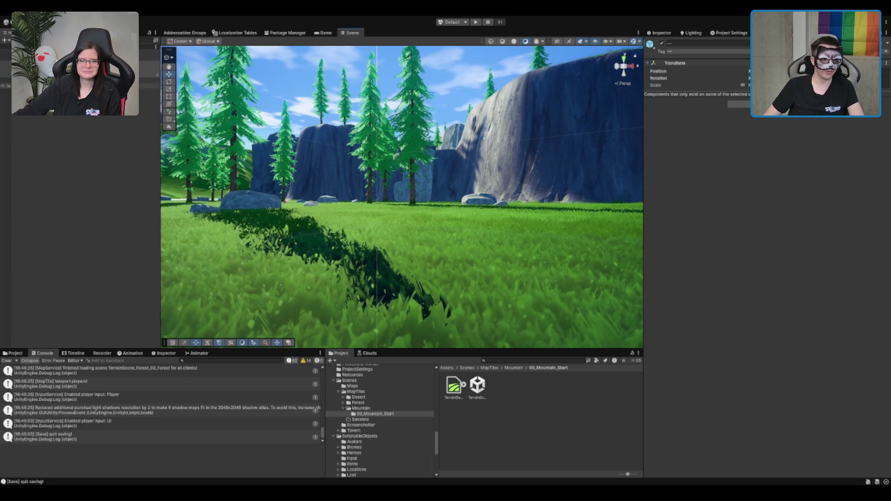
Select the Biome_Mountain biome controller in the Hierarchy
click(148, 75)
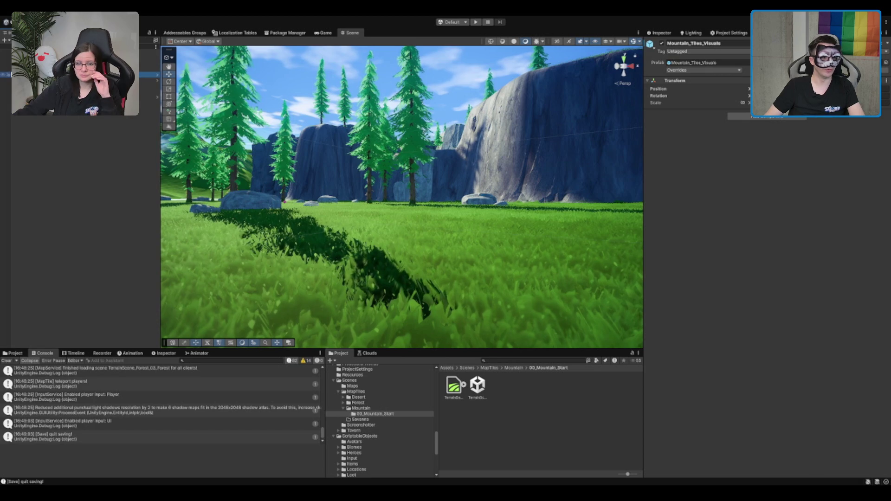
click(149, 63)
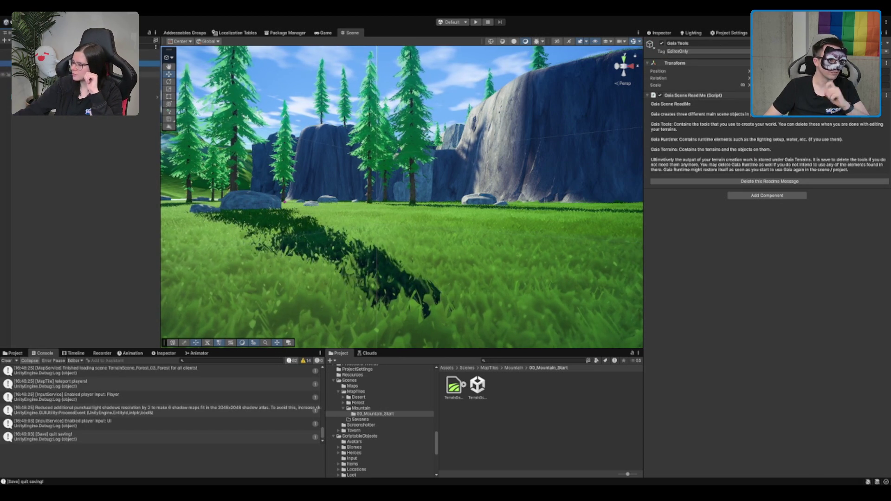
click(46, 74)
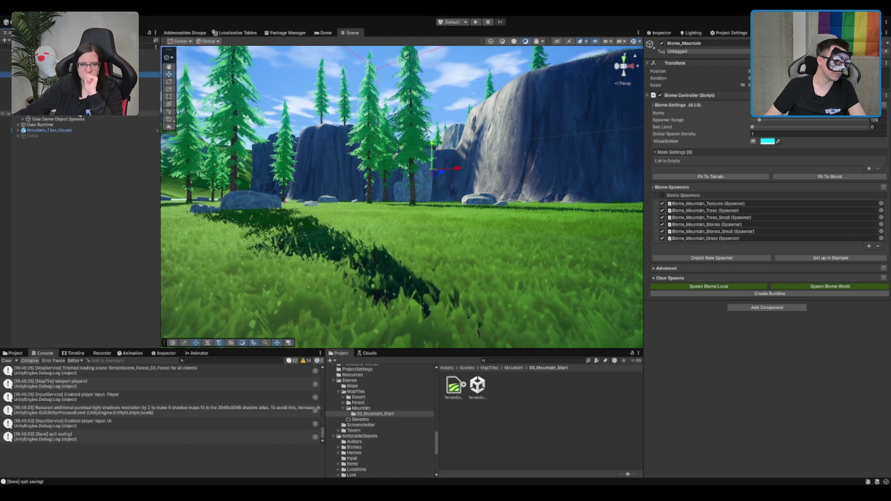
Open the Biome_Mountain_Grass spawner and set Grass_Big width and height ranges to 0.6–0.8
click(47, 108)
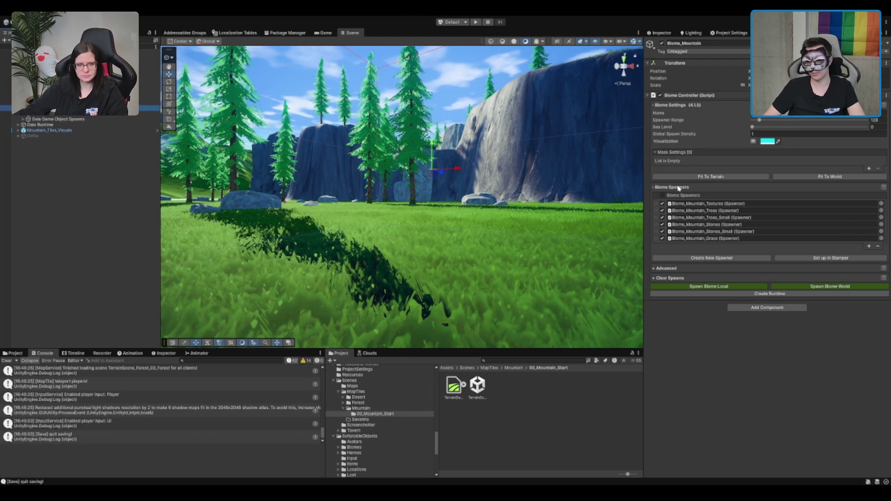
double_click(706, 238)
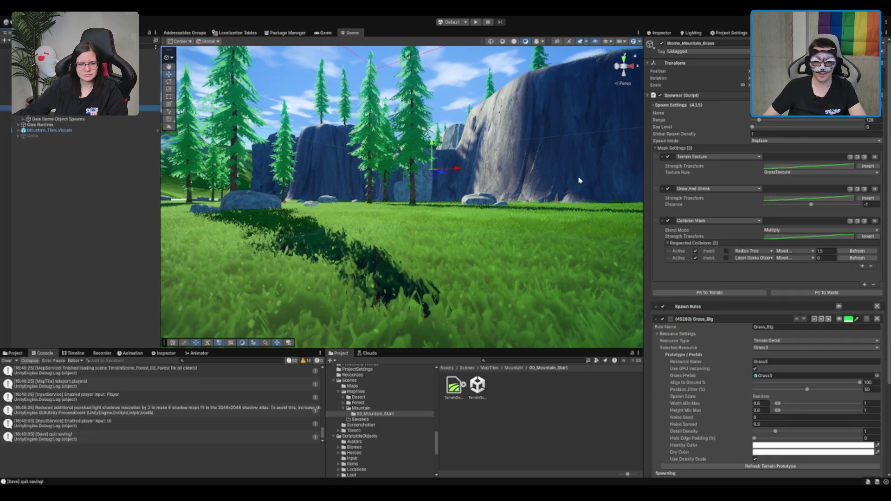
scroll(717, 320, down, 2)
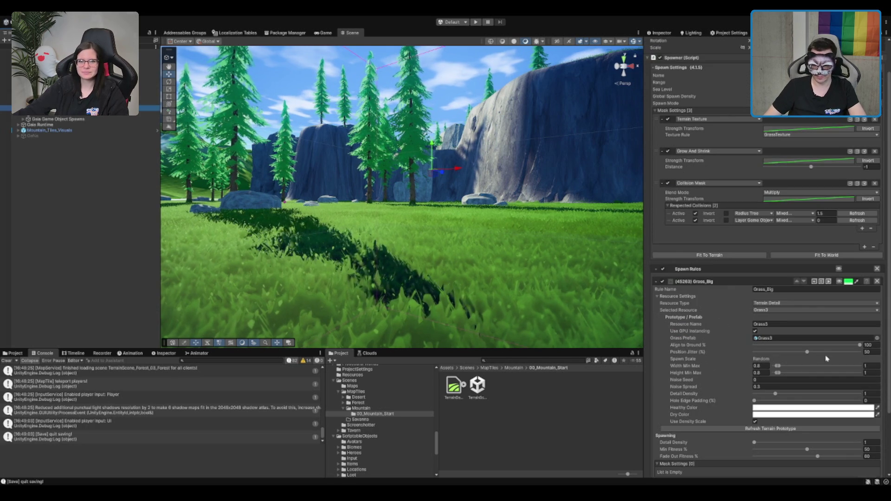
click(766, 365)
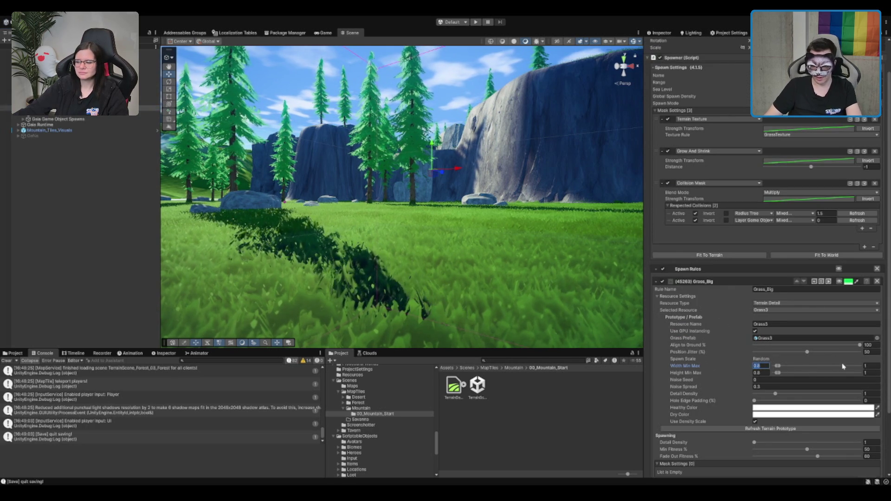
text(0.6)
key(Tab)
text(0.8)
key(Tab)
text(0.6)
key(Tab)
text(0.8)
Try smaller Grass_Big sizes of 0.2 and 0.5 and respawn the grass
scroll(873, 374, down, 4)
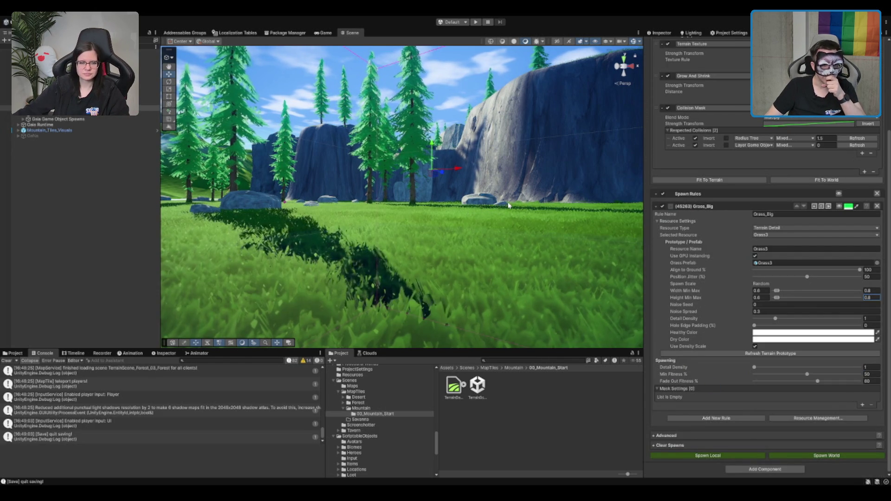
drag(468, 212, 456, 239)
scroll(457, 237, down, 6)
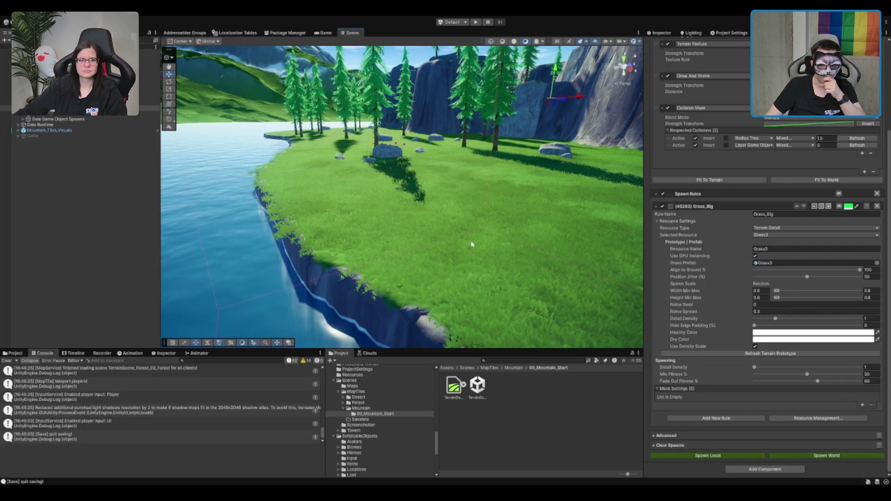
click(760, 291)
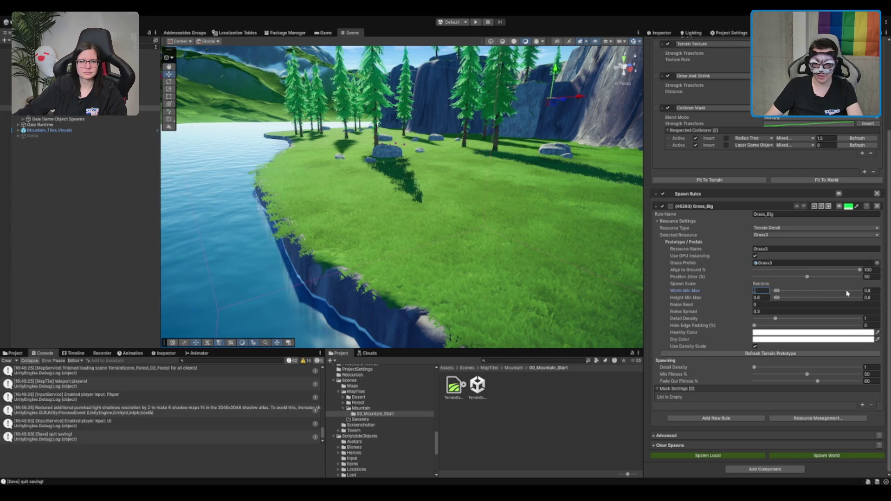
text(0.2)
key(Tab)
text(0.2)
key(Tab)
text(0.5)
key(Tab)
text(0.5)
click(852, 455)
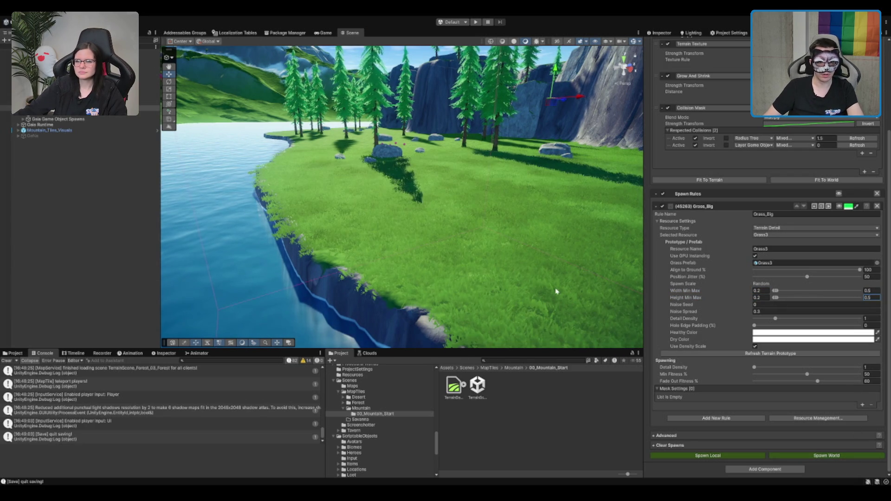
Set Grass_Big width and height ranges to 0.8–1 and locate its Grass3 prefab
click(760, 290)
text(0.8)
key(Tab)
text(1)
key(Tab)
text(0.8)
key(Tab)
text(1)
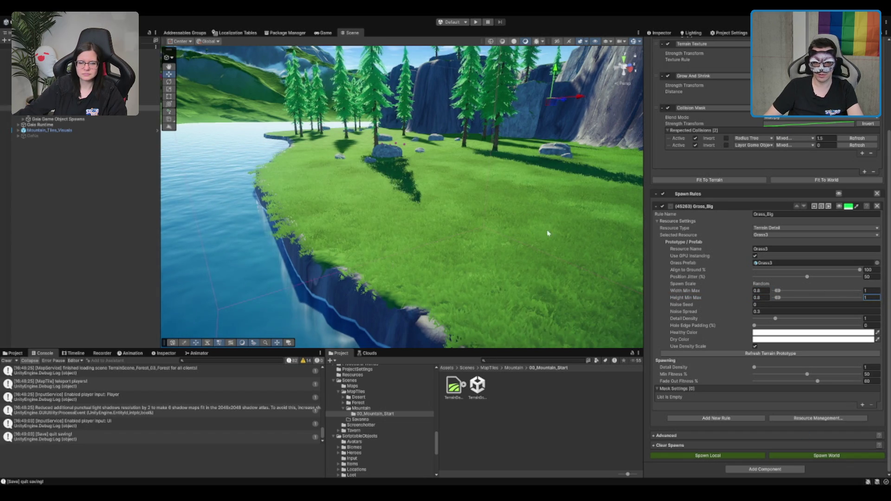
scroll(462, 239, up, 3)
scroll(462, 239, up, 2)
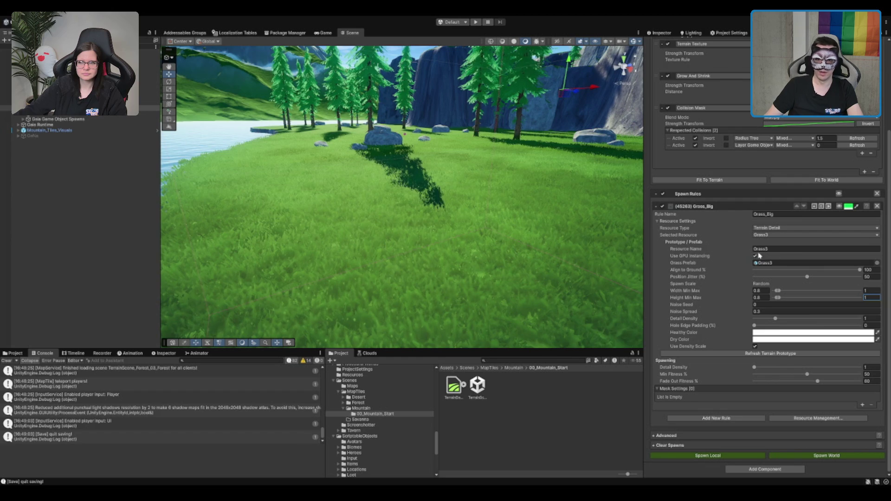
click(763, 263)
Scale the Grass3 prefab to 0.8 on X, Y and Z
double_click(763, 263)
click(773, 138)
text(0.8)
click(819, 137)
text(0.8)
click(862, 138)
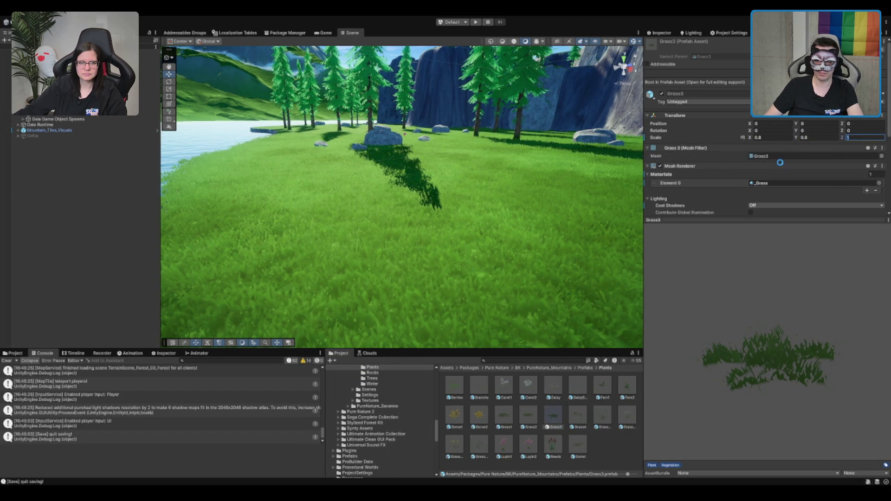
text(0.8)
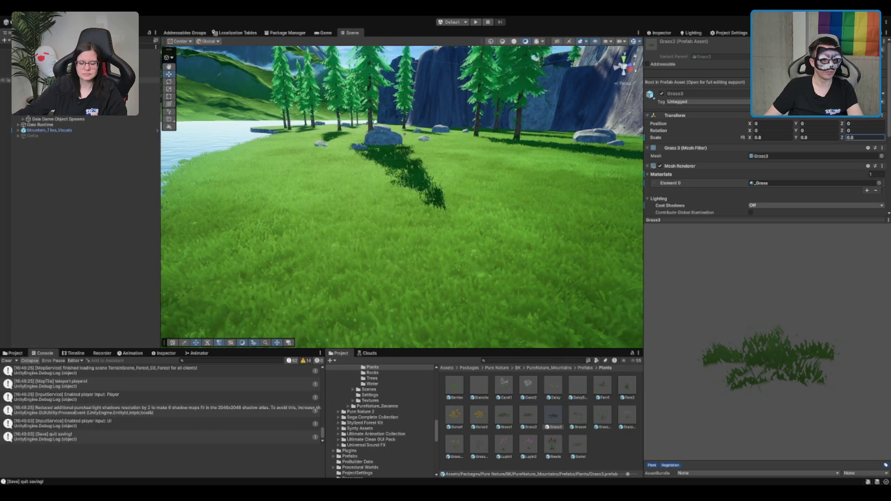
key(Return)
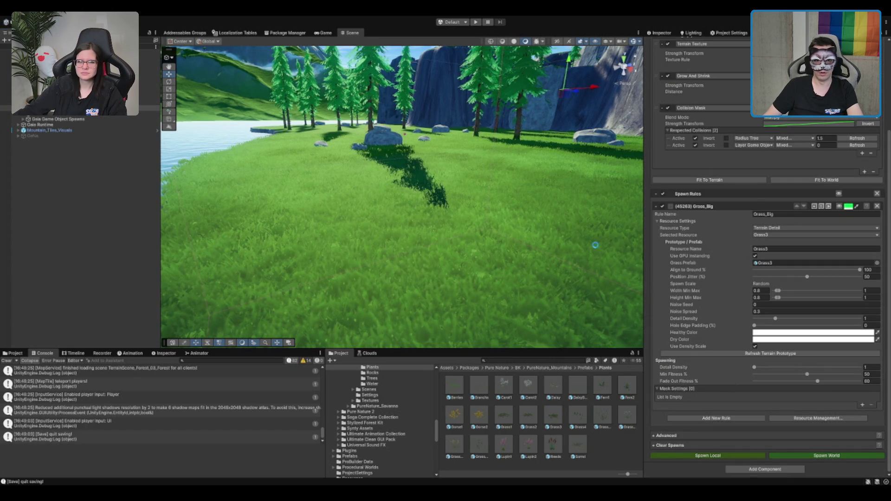
Swap the Grass_Big rule's prefab through Grass2 and Grass1, settling on Grass3
scroll(441, 274, up, 3)
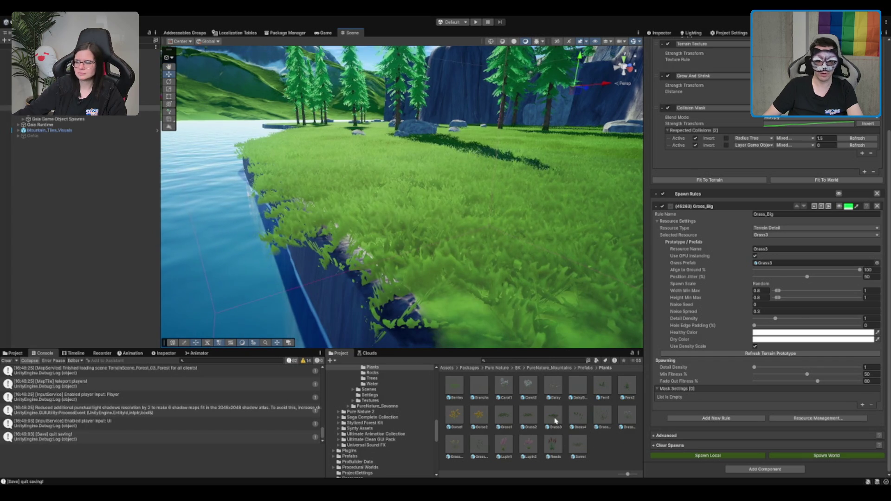
mouse_move(528, 415)
mouse_down()
mouse_move(672, 325)
mouse_move(810, 265)
mouse_up()
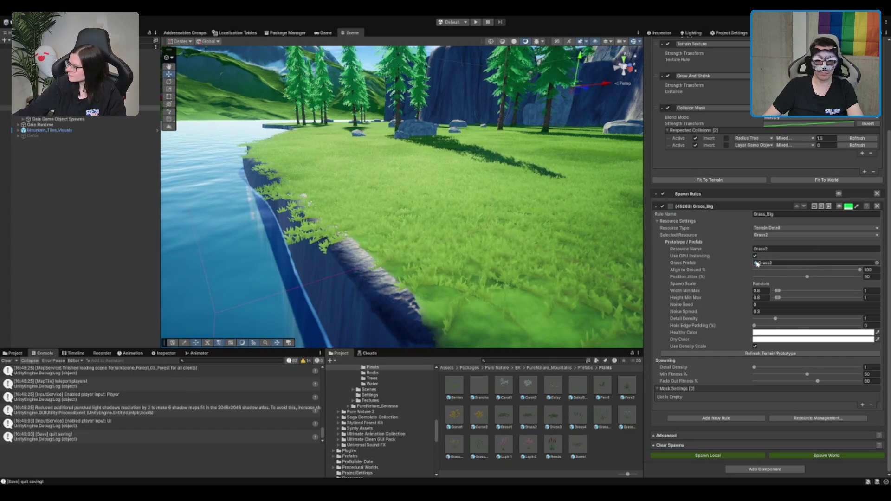
scroll(497, 258, up, 5)
drag(504, 414, 803, 266)
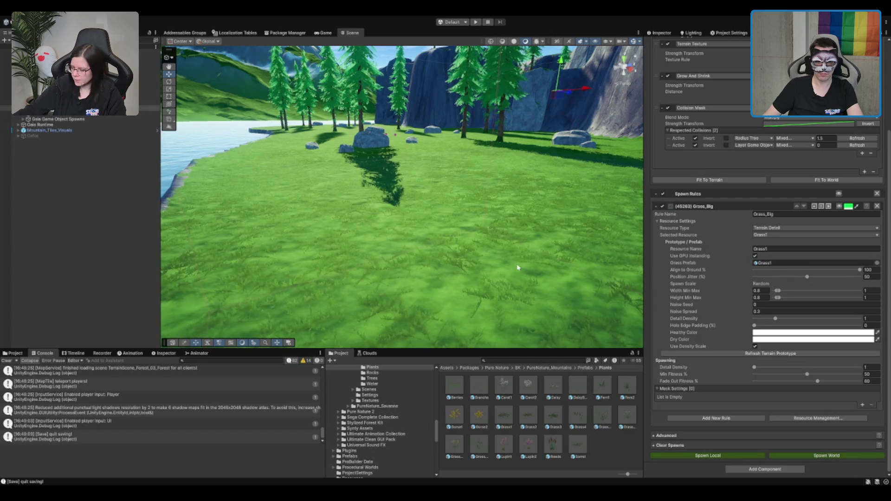
scroll(527, 255, down, 5)
scroll(536, 256, up, 5)
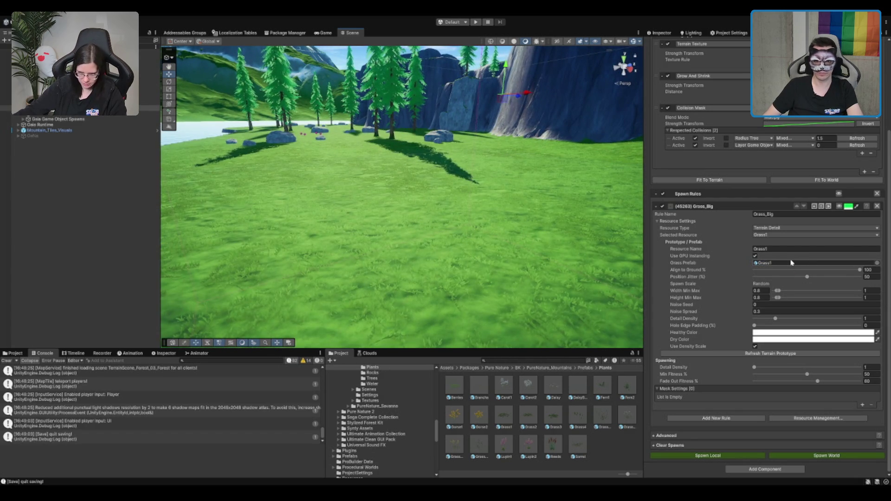
drag(756, 282, 790, 265)
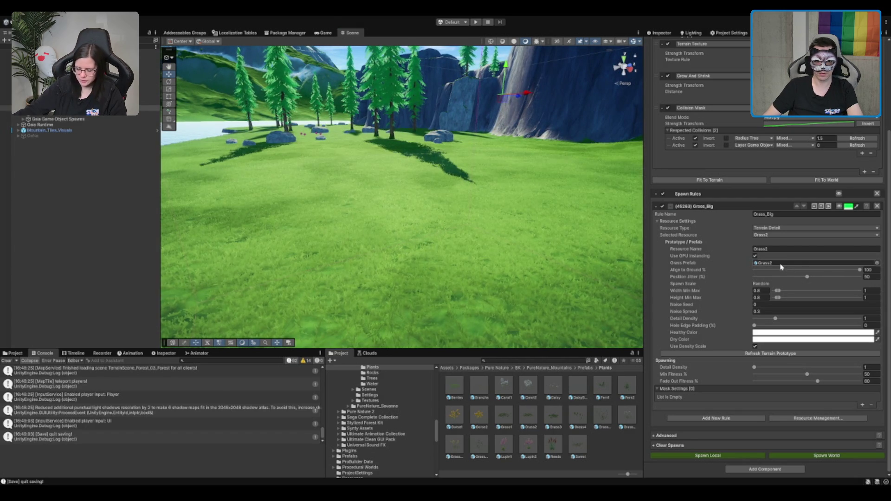
drag(556, 423, 779, 263)
mouse_move(388, 190)
mouse_down()
mouse_move(288, 232)
mouse_move(434, 159)
mouse_move(394, 199)
mouse_move(493, 219)
mouse_move(417, 232)
mouse_move(430, 234)
mouse_move(424, 256)
mouse_move(436, 247)
mouse_move(426, 306)
mouse_up()
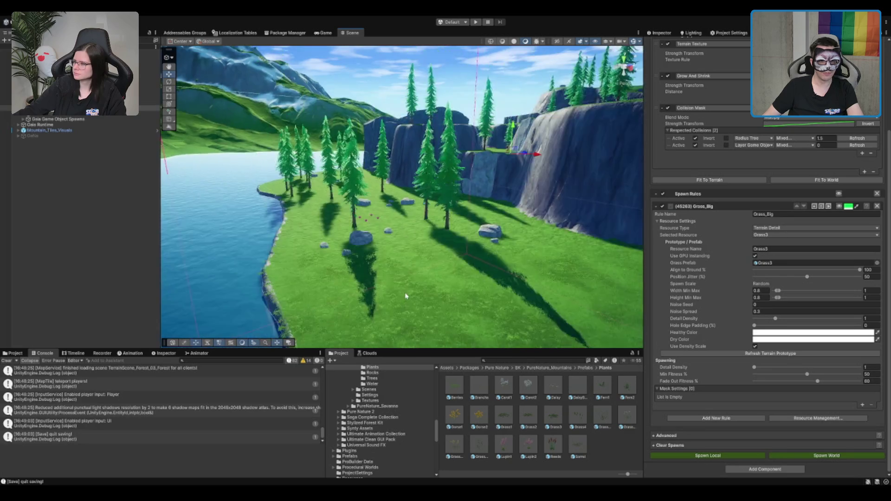
drag(493, 274, 490, 275)
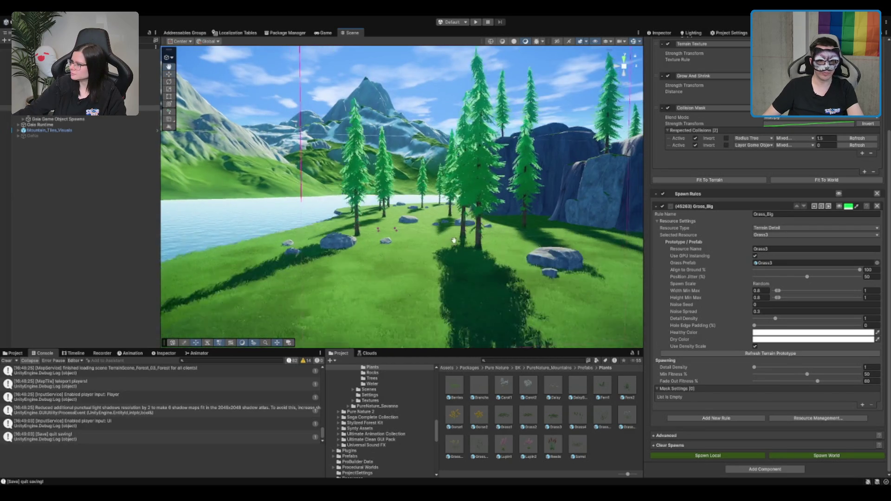
scroll(452, 235, up, 3)
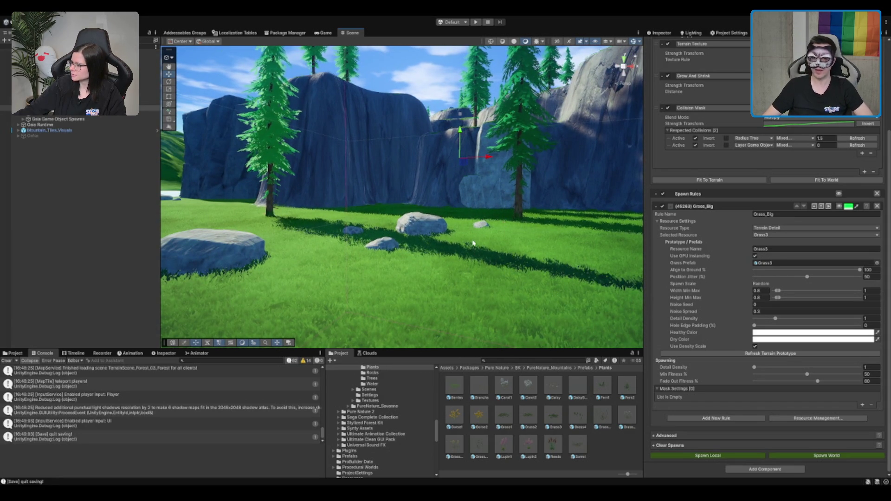
click(451, 93)
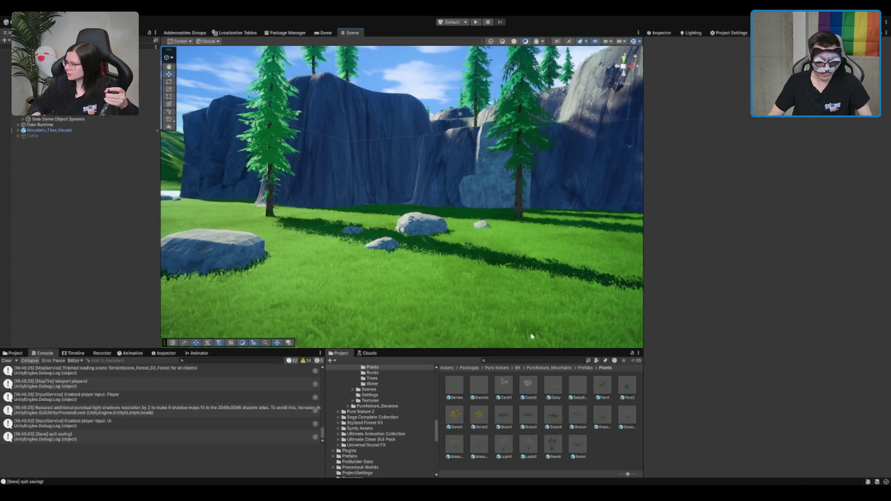
scroll(538, 234, down, 10)
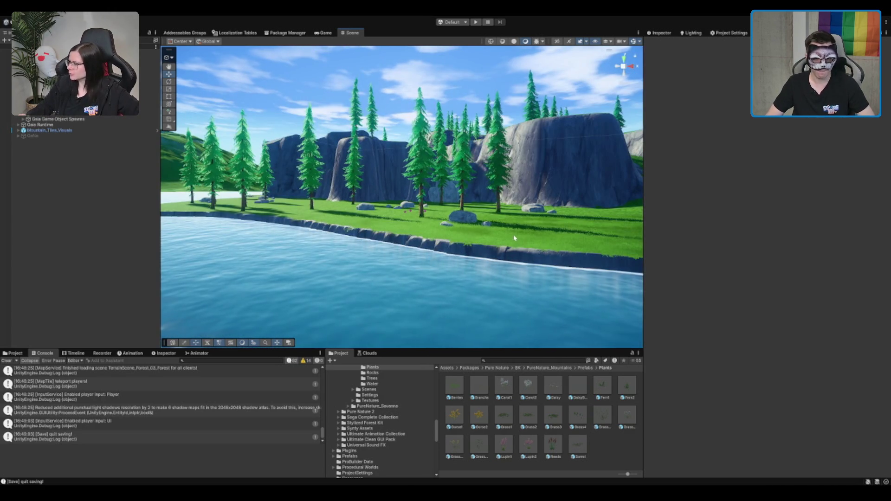
mouse_move(487, 214)
mouse_down()
mouse_move(299, 240)
mouse_move(228, 293)
mouse_move(568, 222)
mouse_up()
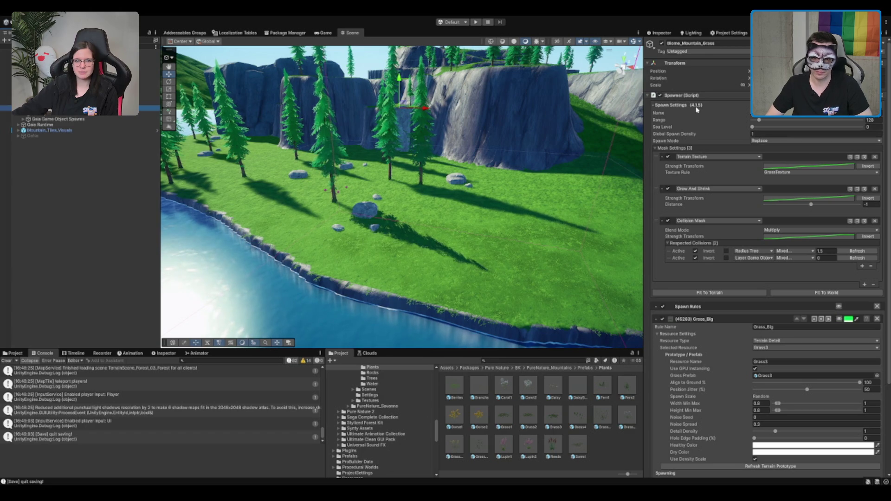
Include trees, terrain details, game objects, spawn extensions and probes in Clear Spawns
scroll(672, 396, down, 4)
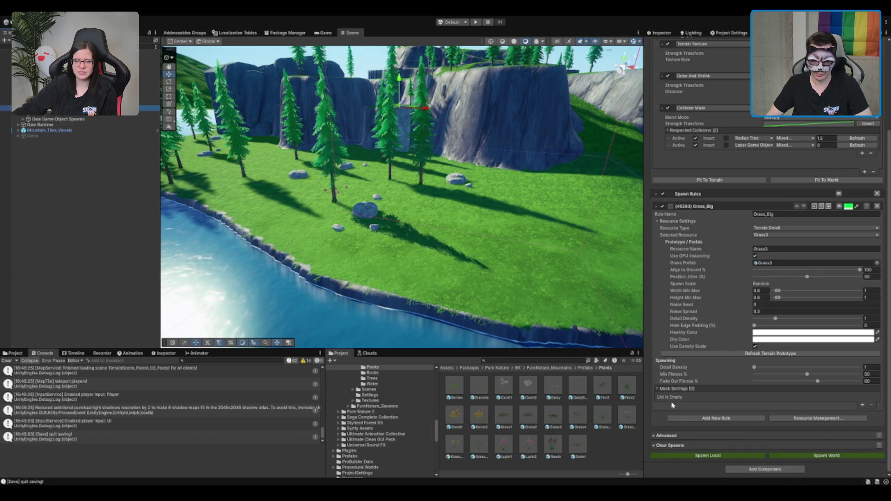
click(671, 445)
scroll(694, 426, down, 3)
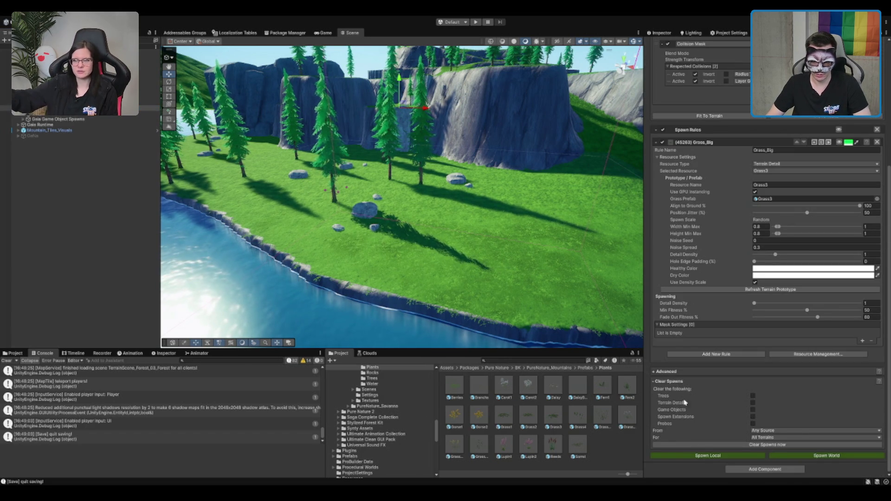
click(752, 396)
click(753, 403)
click(753, 409)
click(753, 416)
click(752, 423)
Clear all spawned content and frame the selected terrain in view
click(773, 445)
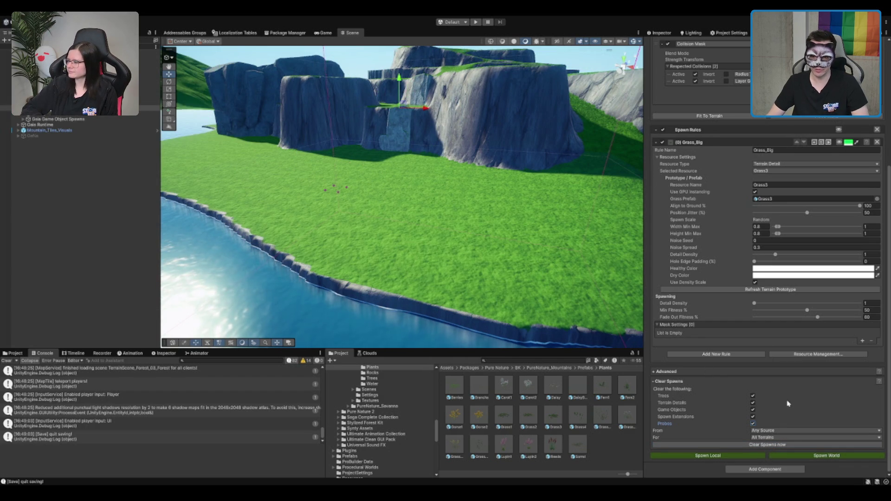
click(495, 221)
key(f)
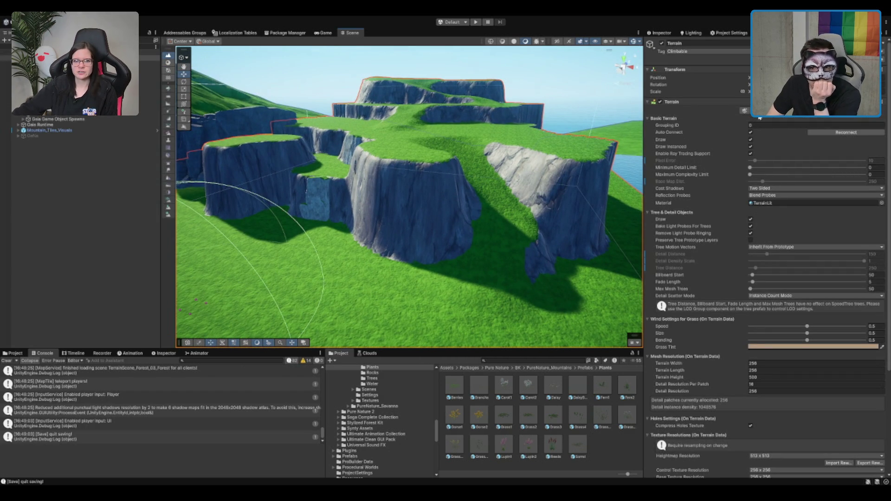
Set up Paint Texture with the Gravel1 layer, brush size 3 and strength 0.2
click(744, 110)
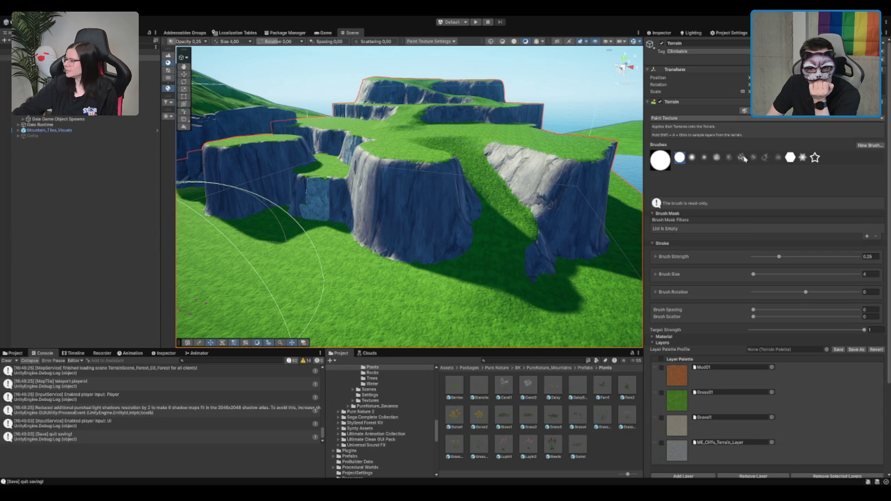
click(735, 438)
scroll(443, 315, up, 2)
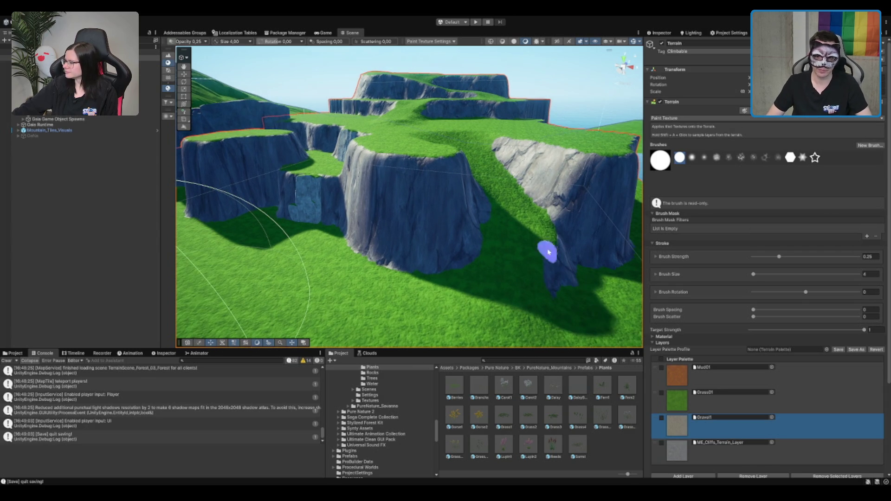
scroll(766, 278, down, 1)
double_click(870, 255)
text(3)
key(Return)
scroll(557, 230, up, 2)
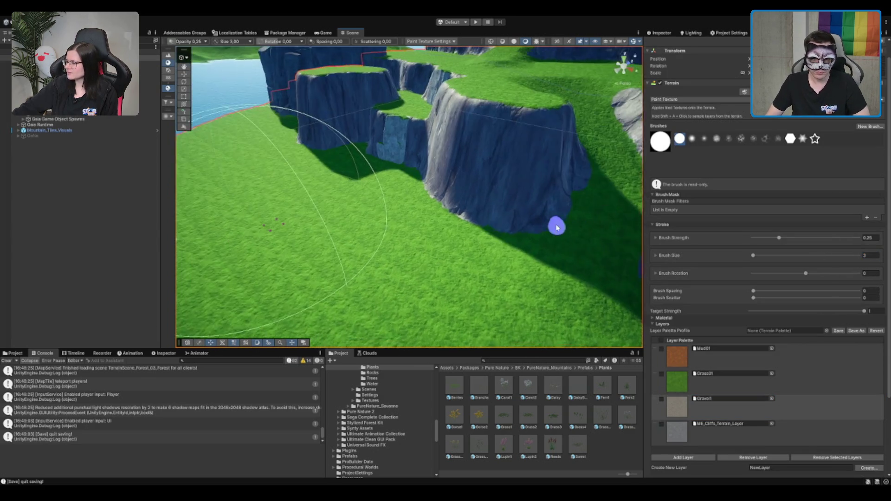
scroll(558, 231, down, 2)
double_click(868, 237)
text(0.2)
key(Return)
Paint a pale gravel path across the grass below the cliffs
scroll(496, 218, up, 2)
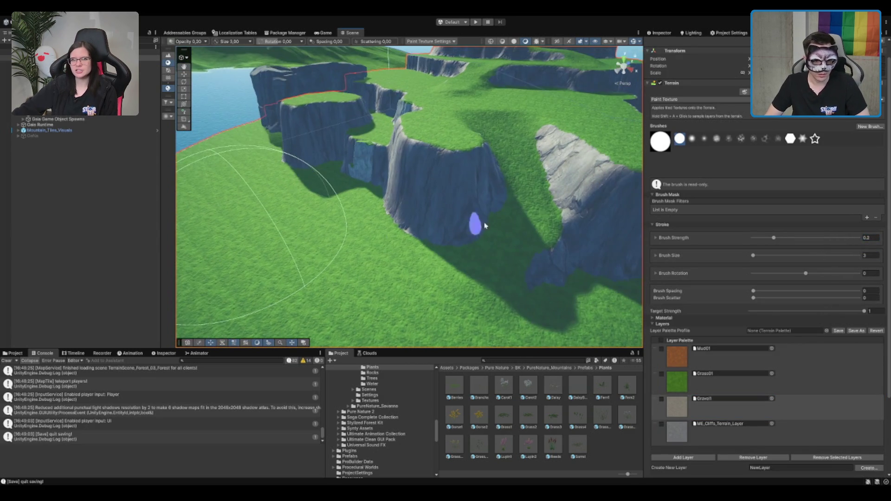
scroll(522, 148, down, 3)
scroll(520, 135, up, 4)
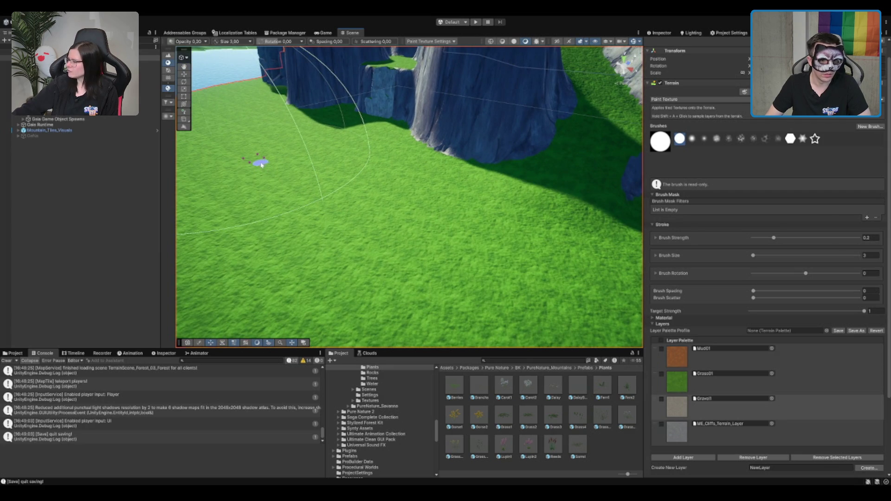
mouse_move(261, 164)
mouse_down()
mouse_move(253, 158)
mouse_move(308, 215)
mouse_move(408, 250)
mouse_move(496, 238)
mouse_move(562, 190)
mouse_up()
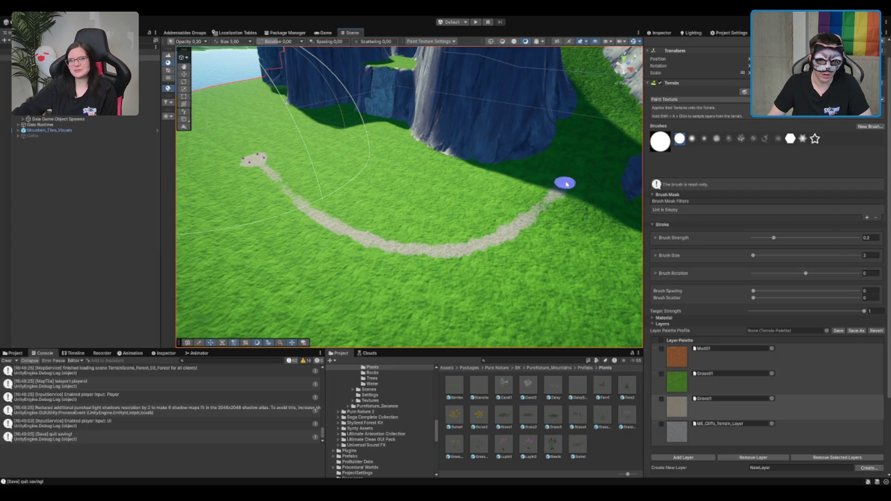
scroll(412, 330, down, 5)
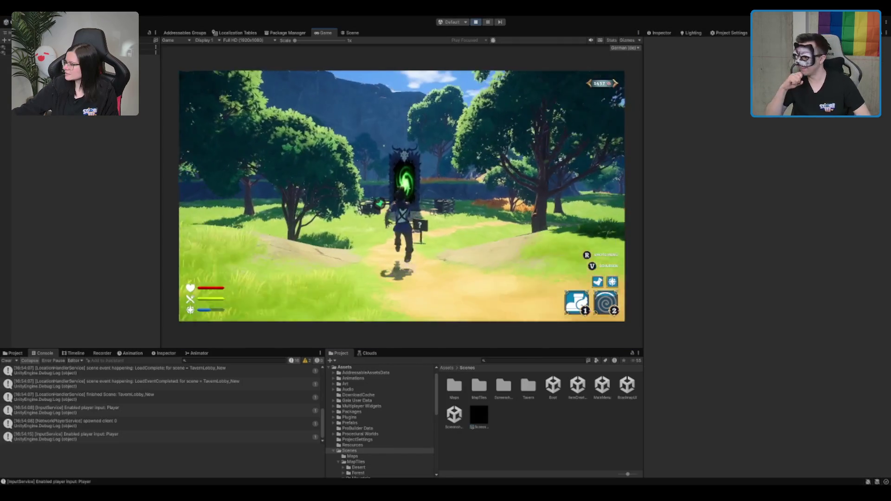
Walk the character forward into the green portal to load TerrainScene_Forest_03_Forest
key(w)
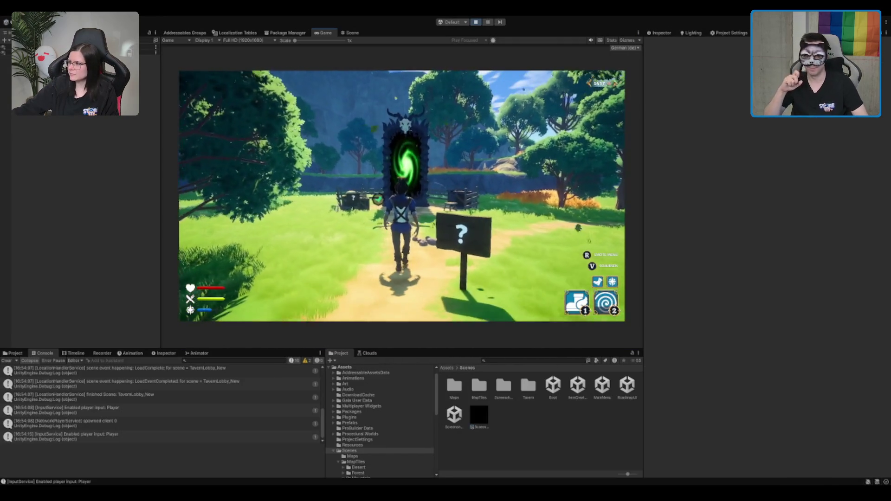
key(w)
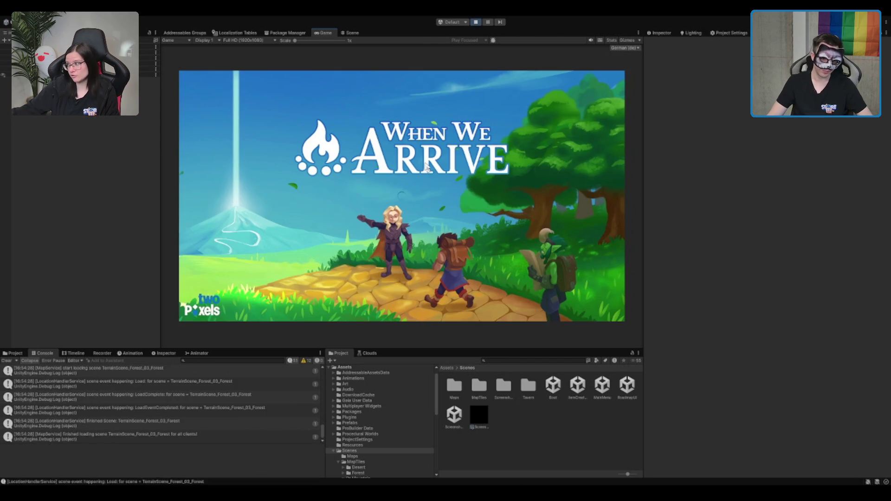
Walk the character through the forest meadow toward the big cliff and onto the gravel path
key(w)
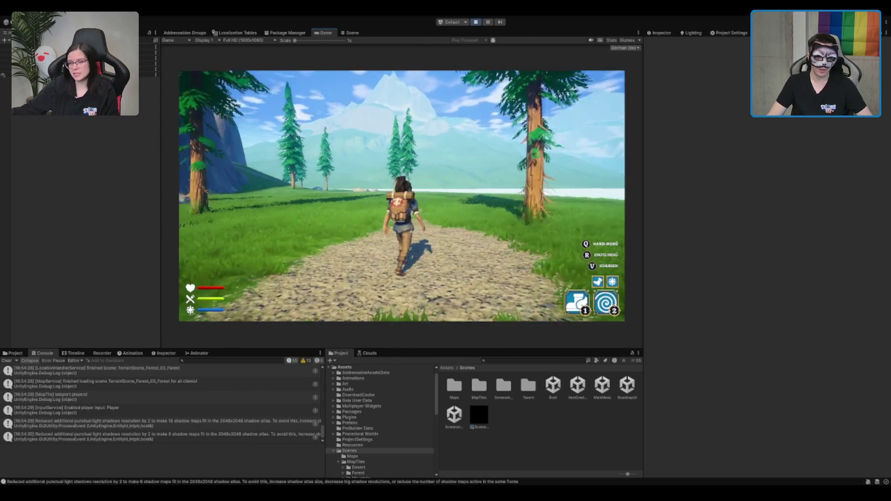
key(w)
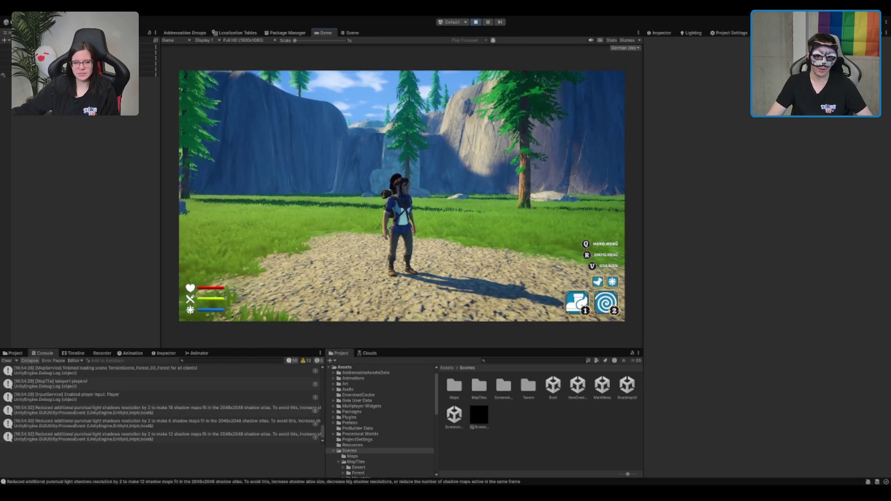
key(w)
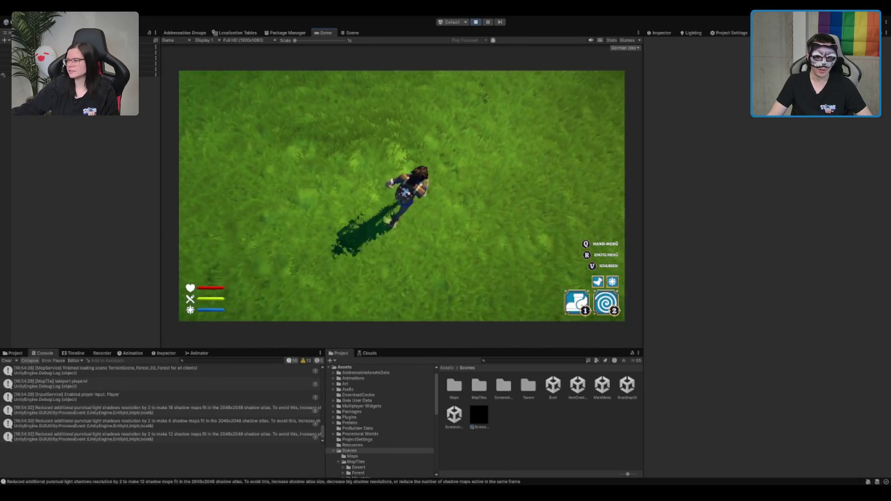
key(w)
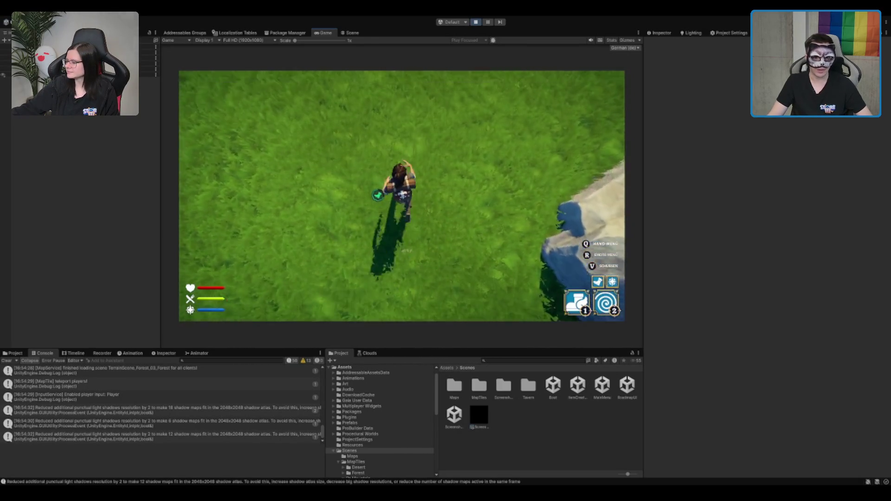
key(w)
key(w)
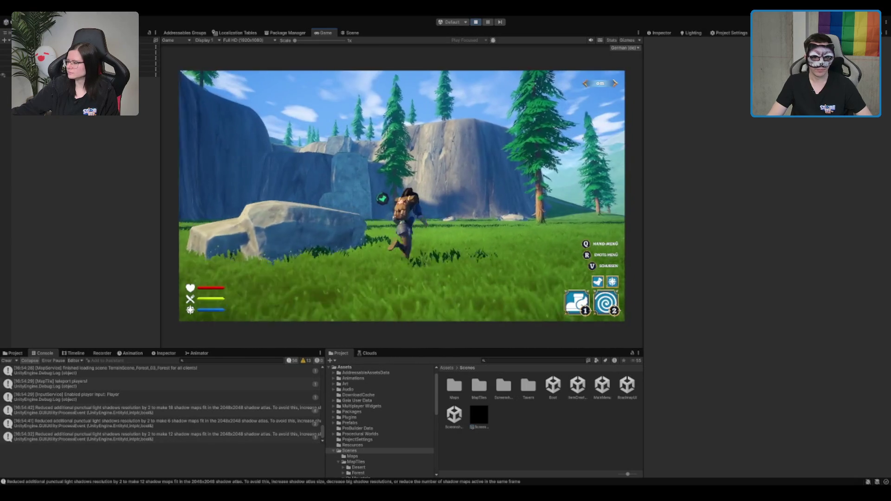
key(w)
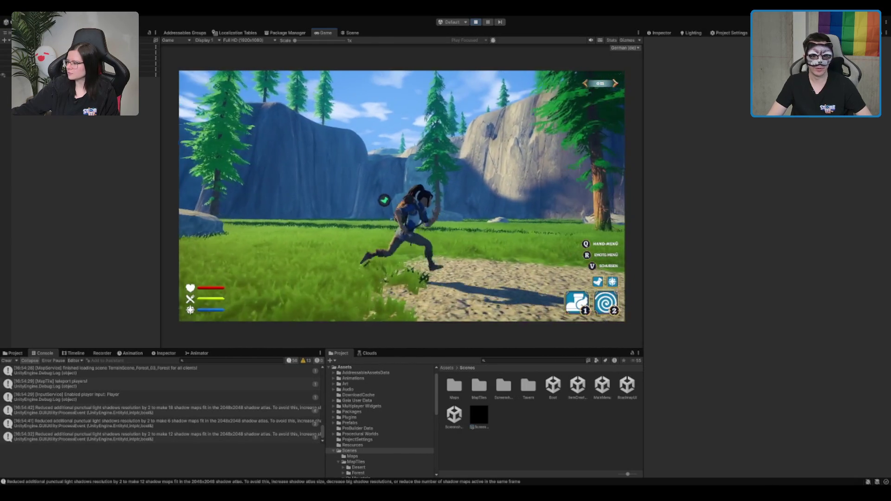
key(w)
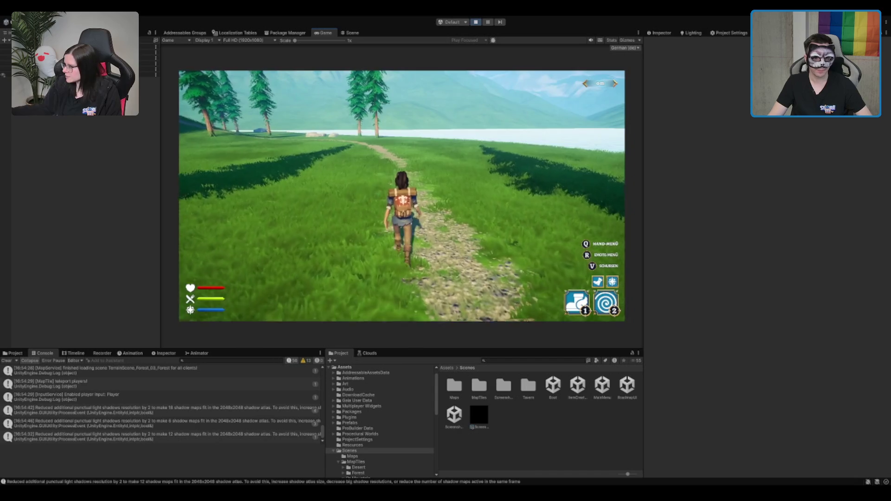
Teleport with key 2, then follow the curving gravel path toward the rocky cliffs
key(2)
key(w)
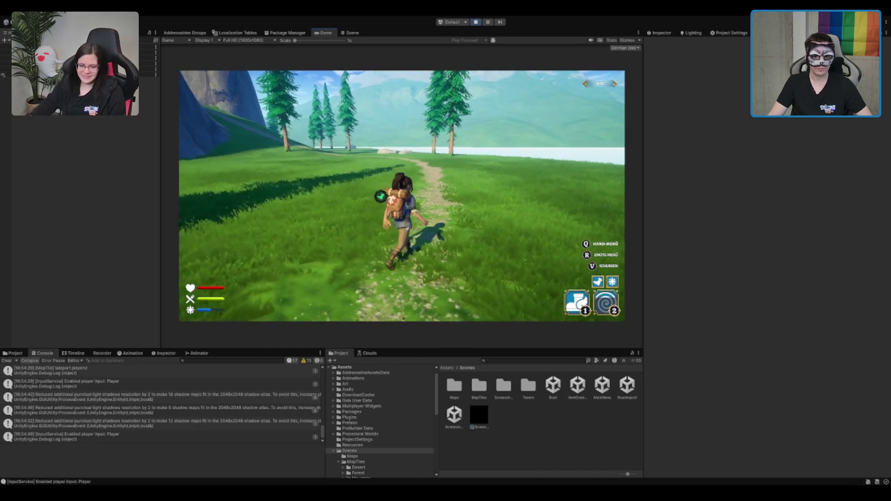
key(w)
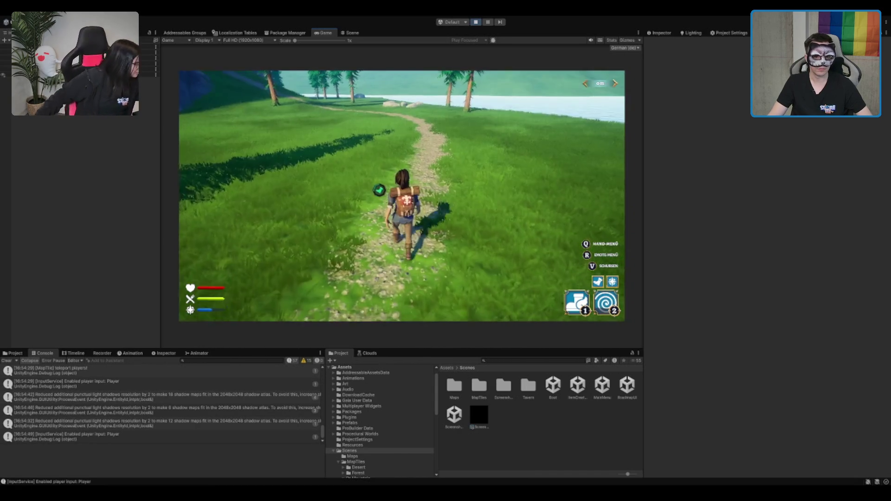
key(w)
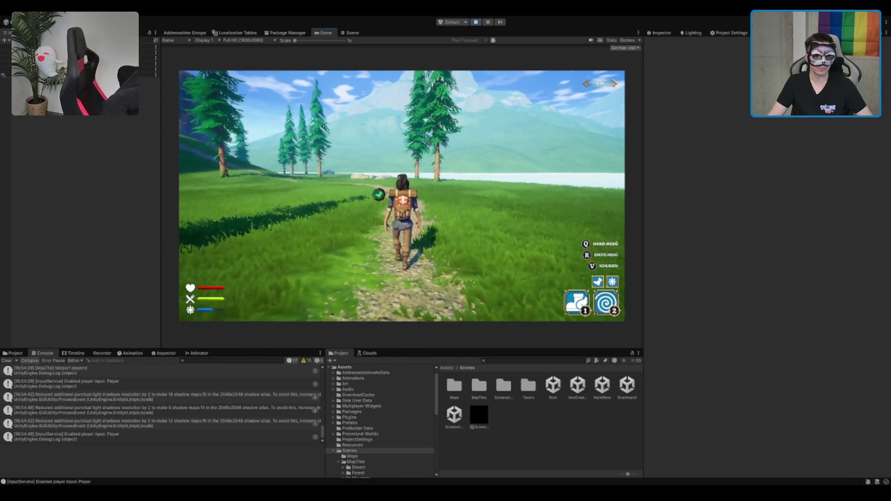
key(w)
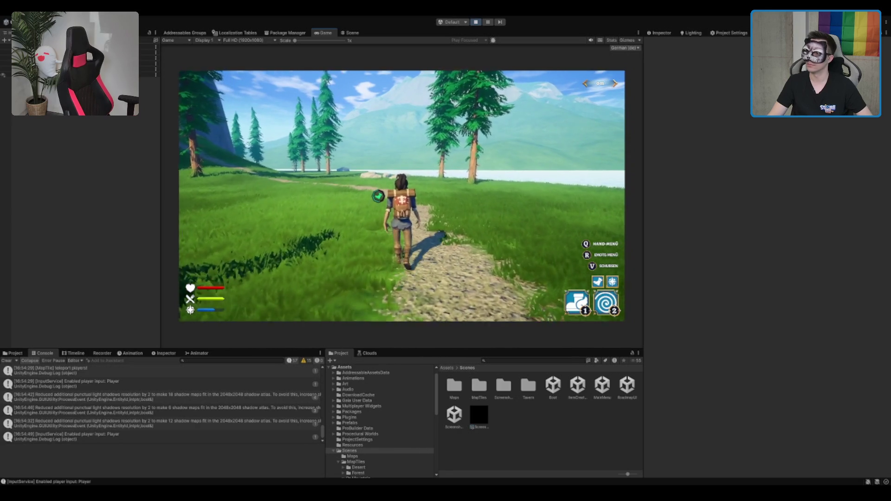
key(w)
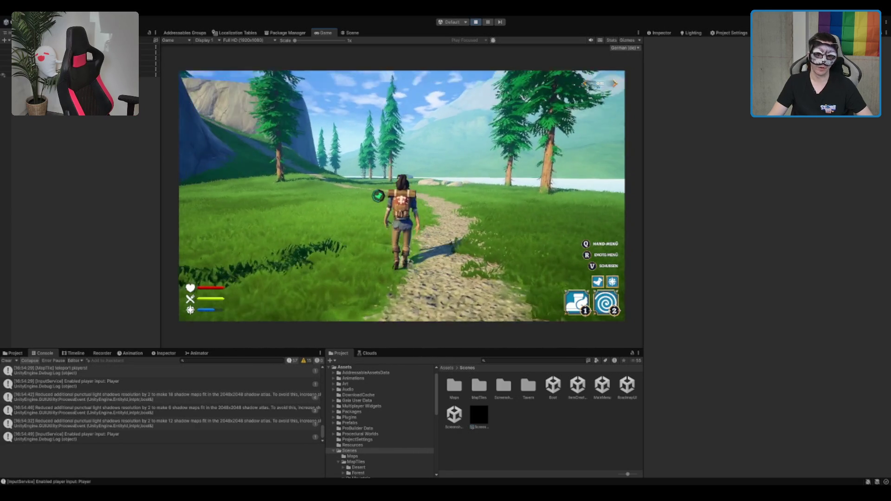
key(w)
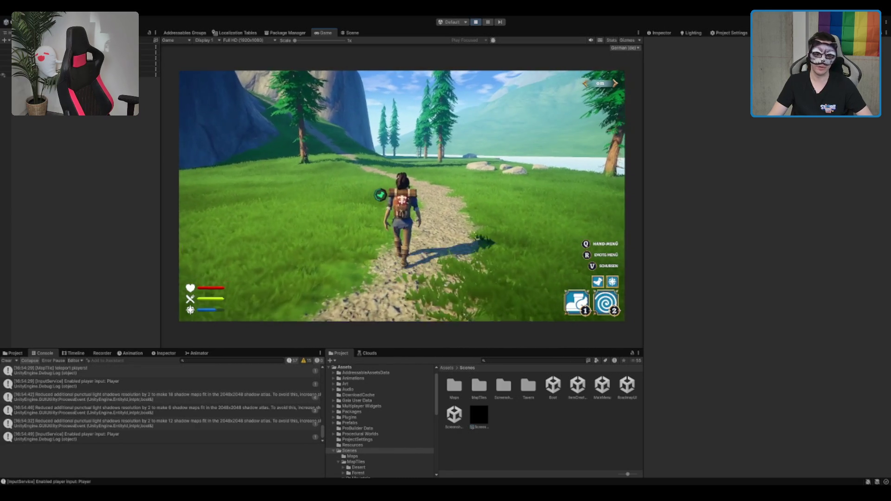
key(w)
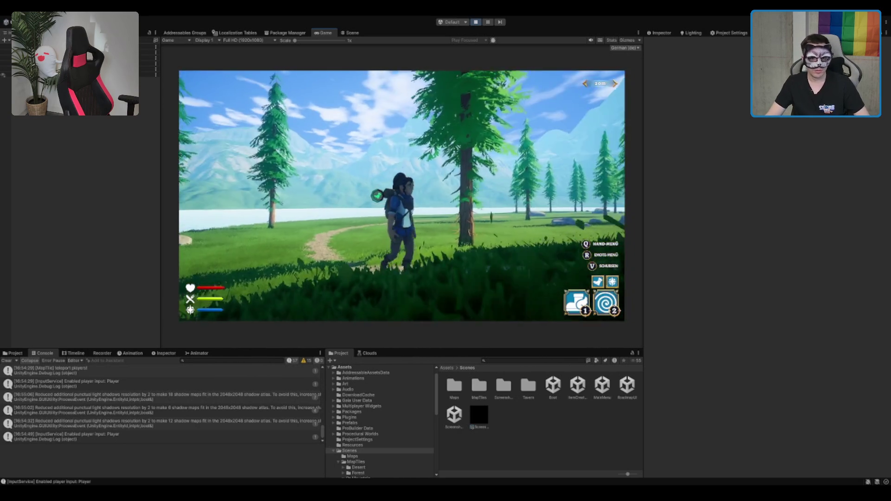
Walk the character up the grassy slope along the gravel path between the cliffs
key(w)
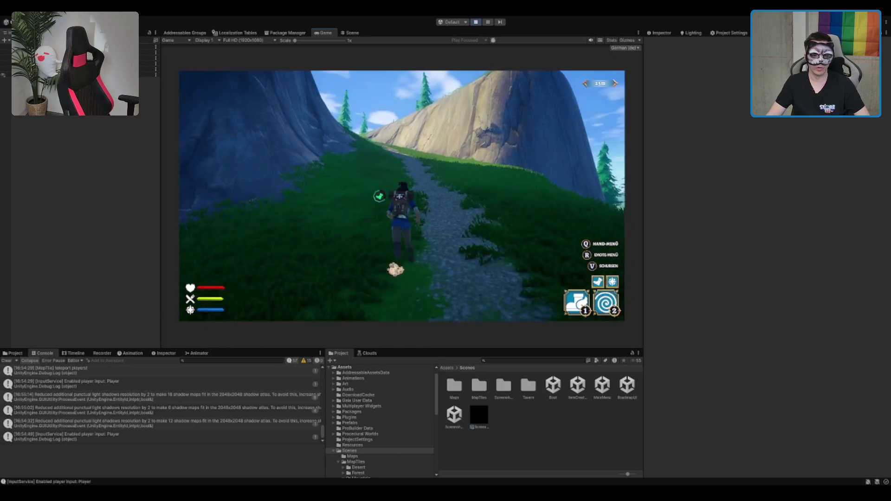
key(w)
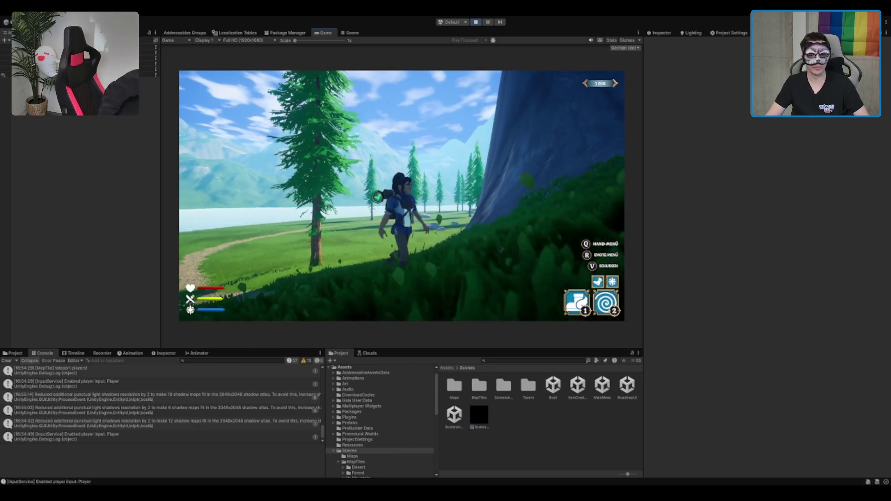
key(w)
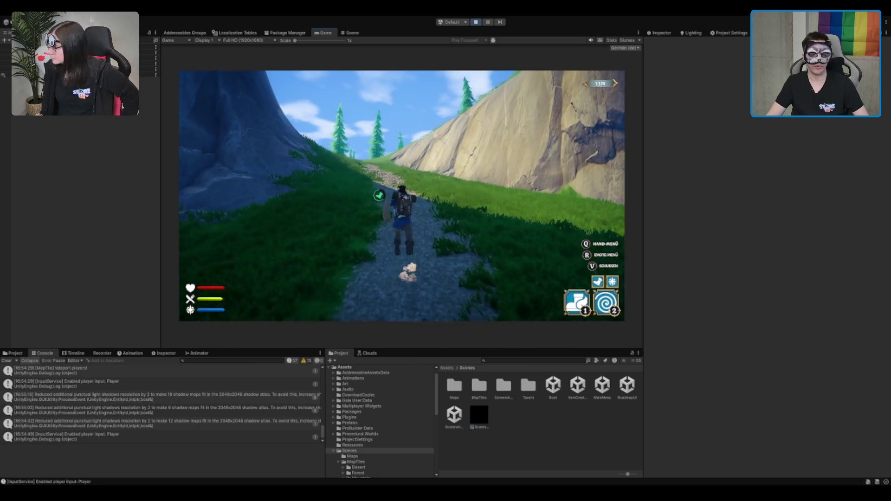
key(w)
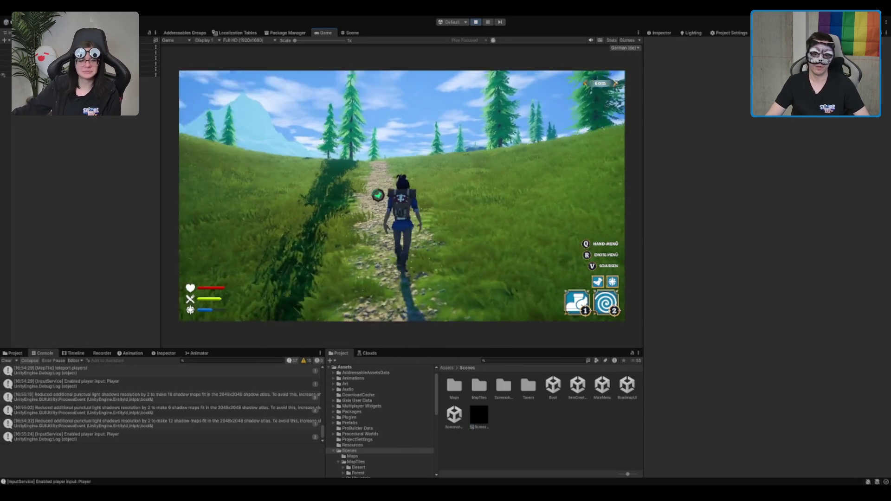
key(w)
key(w)
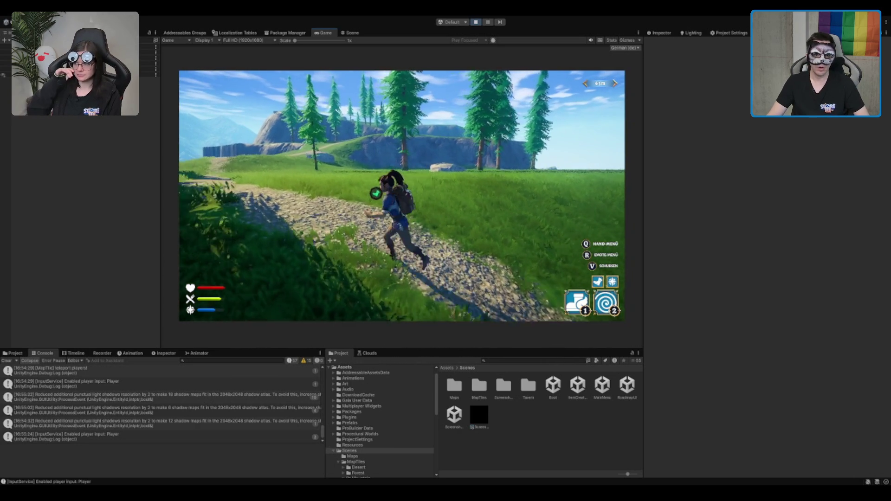
key(w)
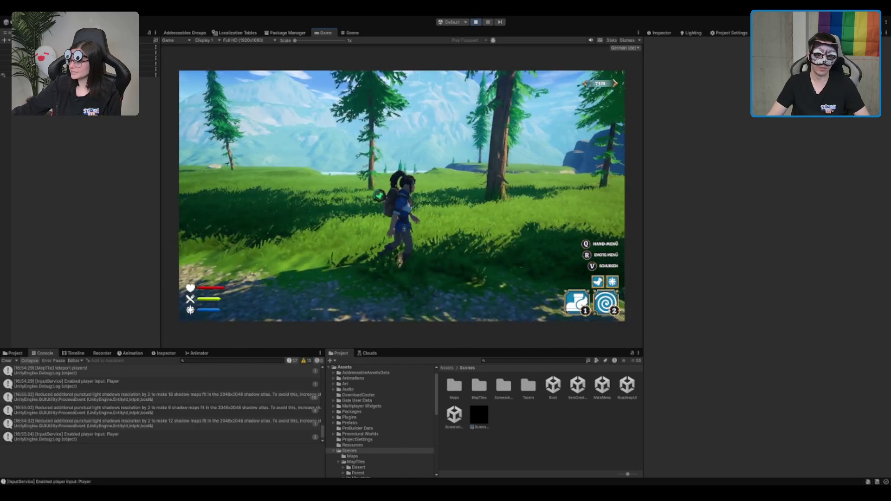
Run along the path and cast the wind burst ability with key 2
key(w)
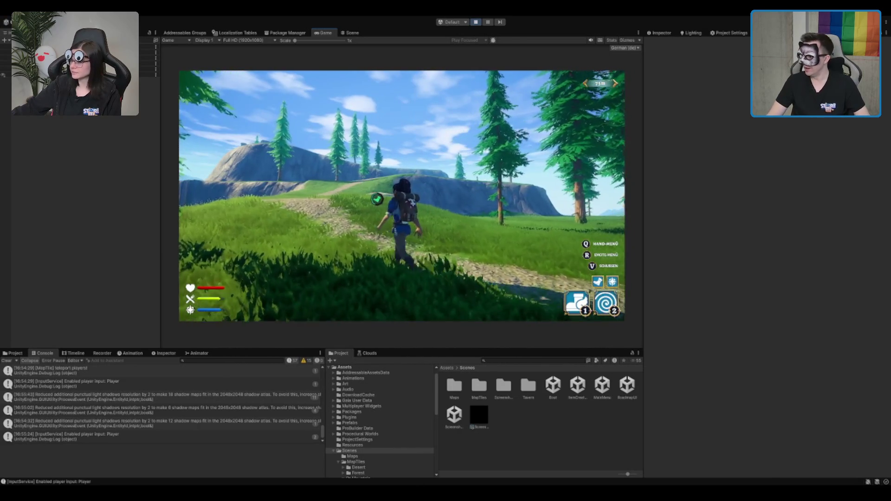
key(w)
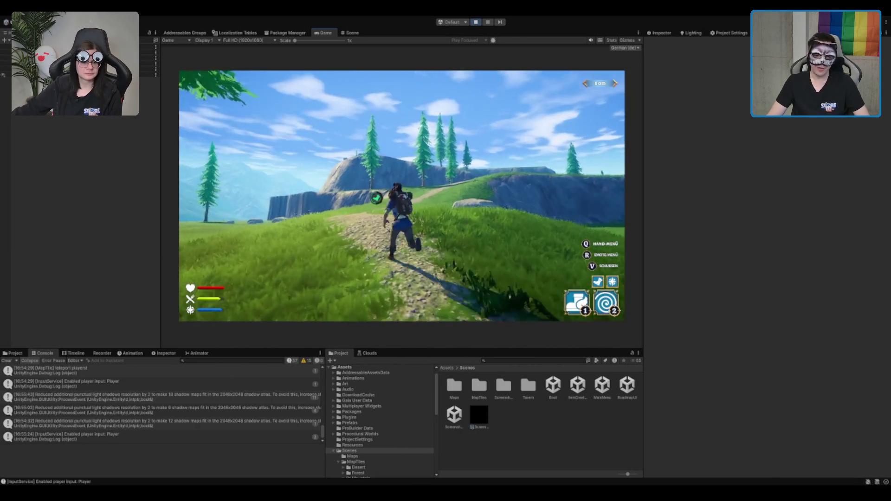
key(w)
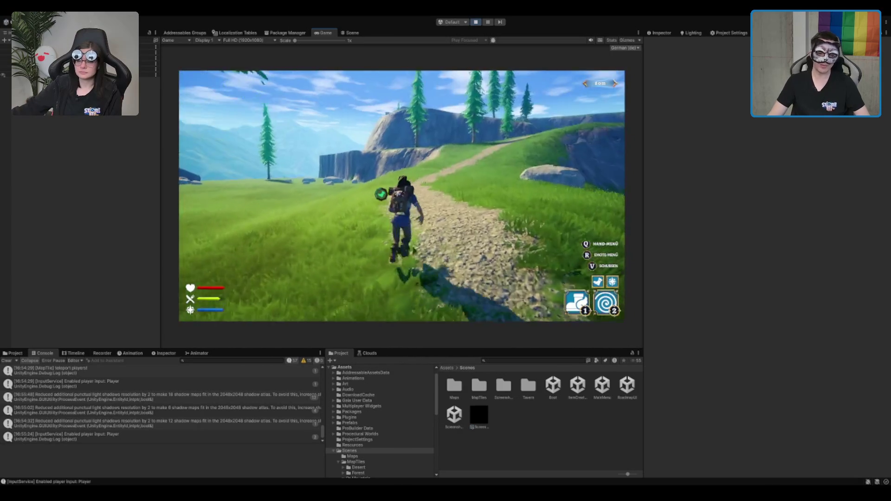
key(w)
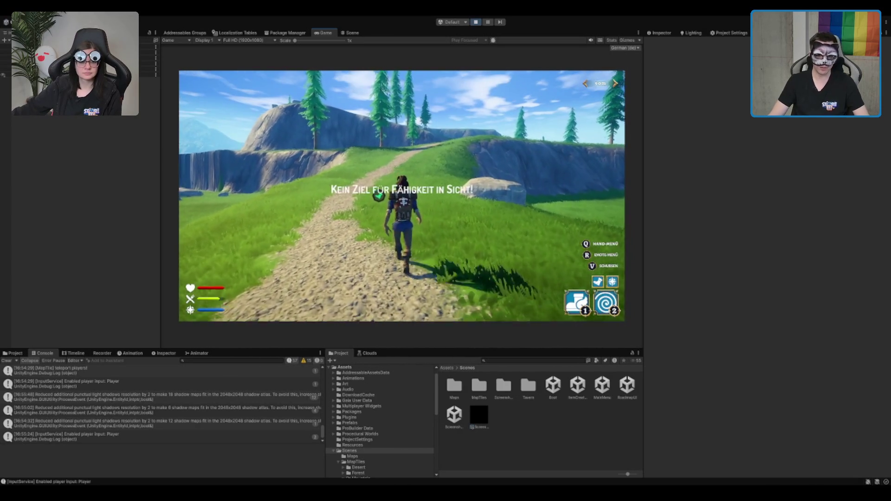
key(w)
key(2)
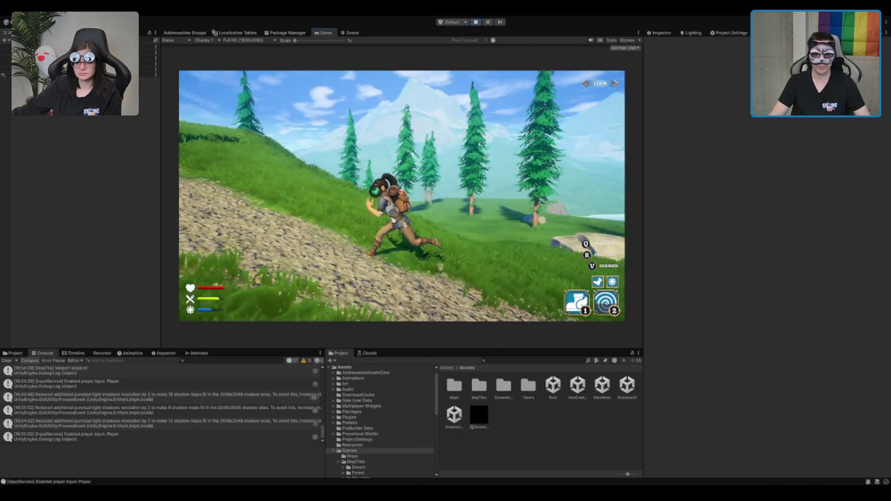
Keep walking the character along the gravel path toward the hills and cliff
key(w)
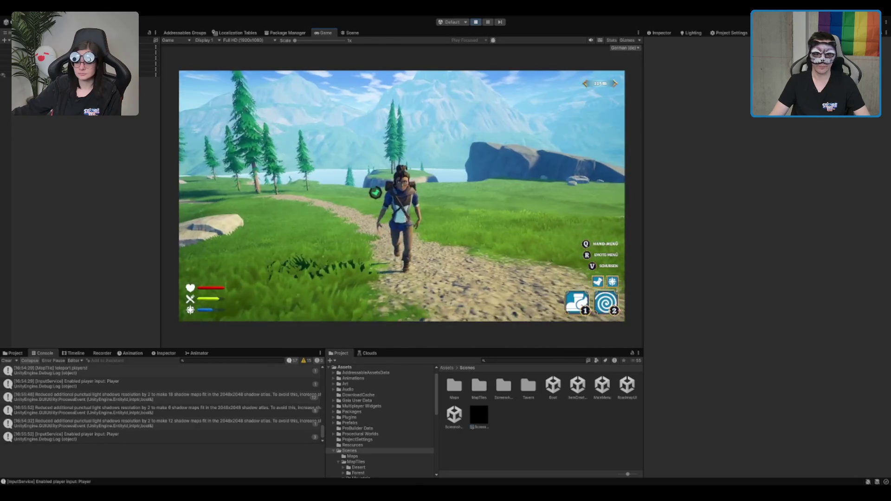
key(w)
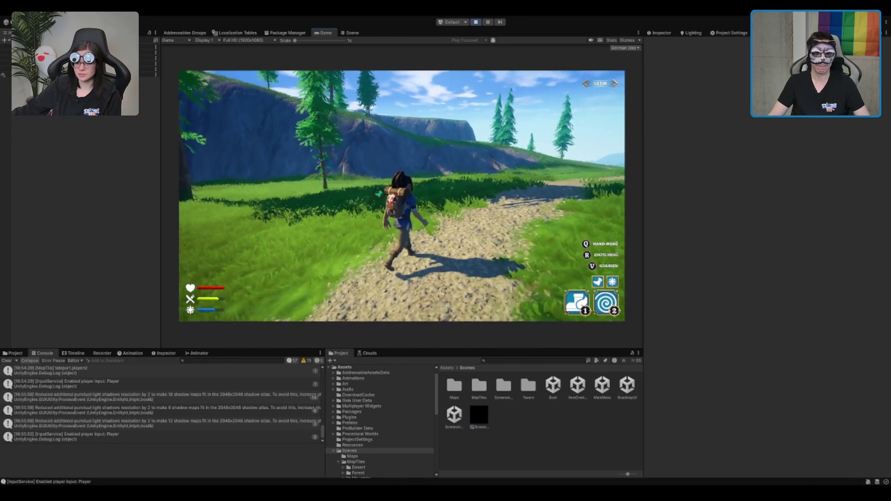
key(w)
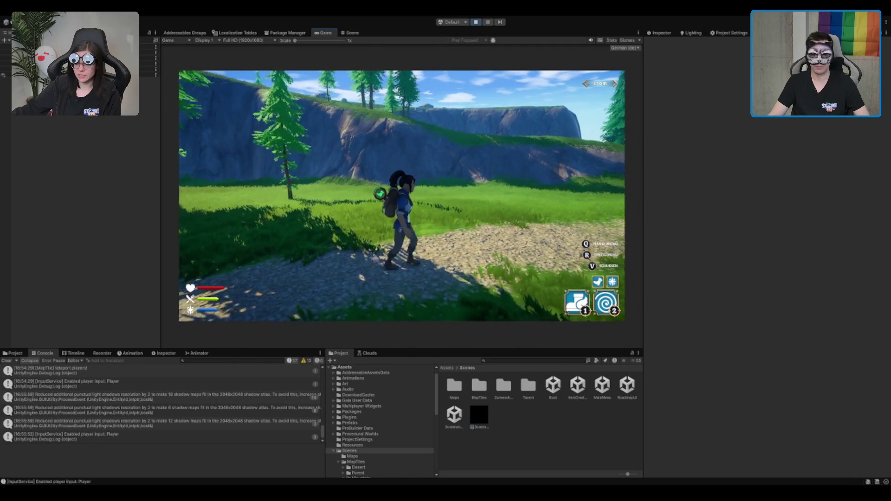
key(w)
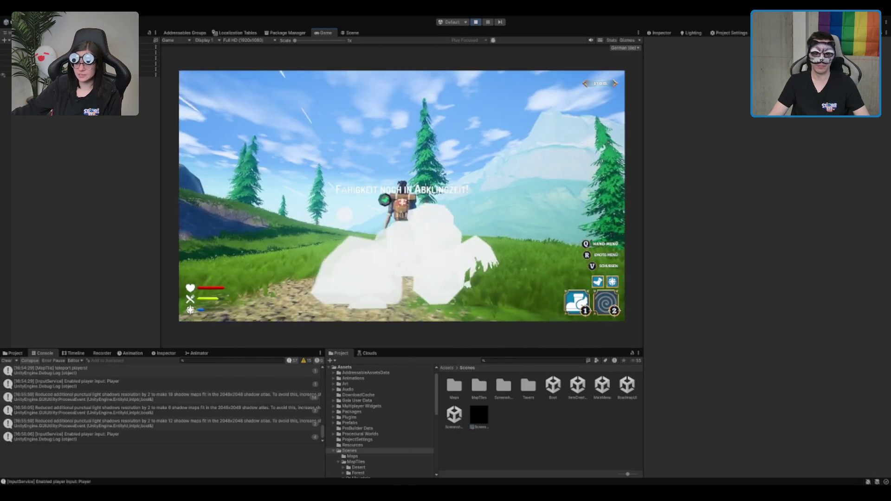
key(w)
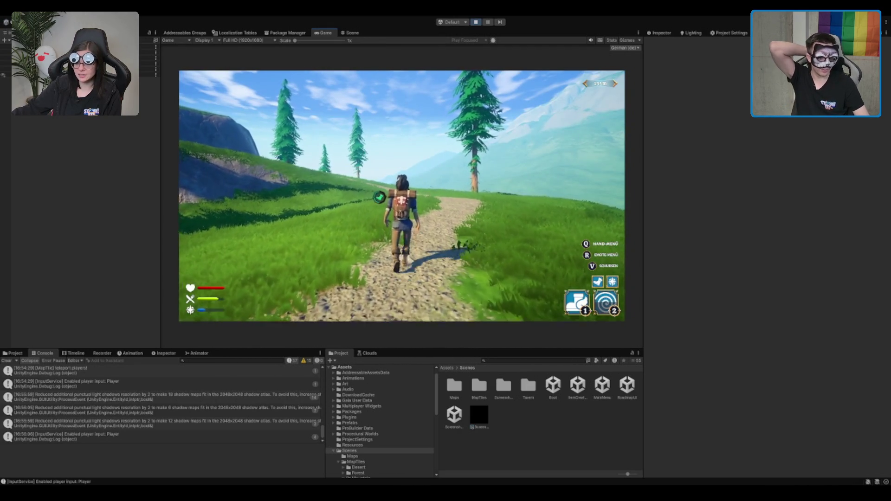
key(w)
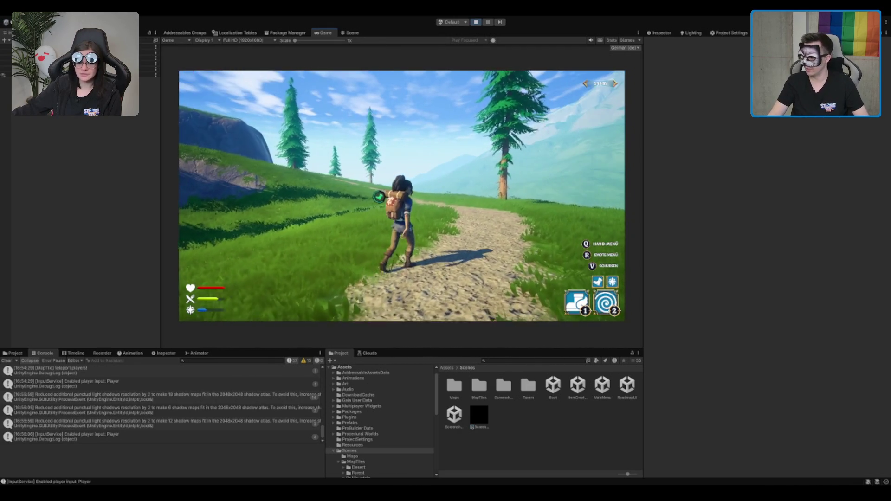
Run across the grass, dash forward, and climb the path through the spruce trees
key(w)
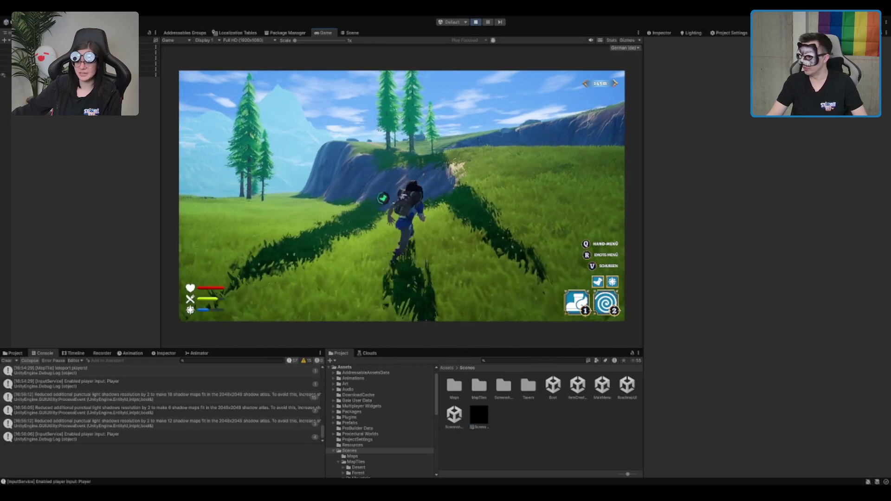
key(w)
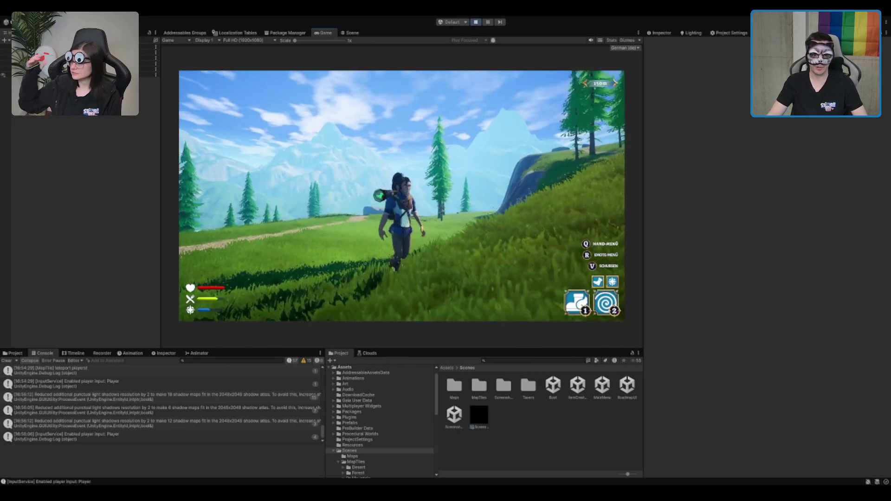
key(w)
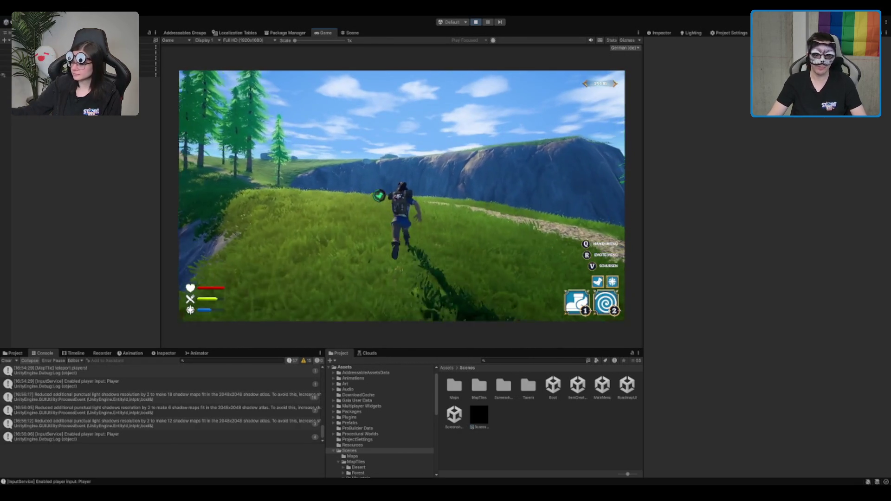
key(w)
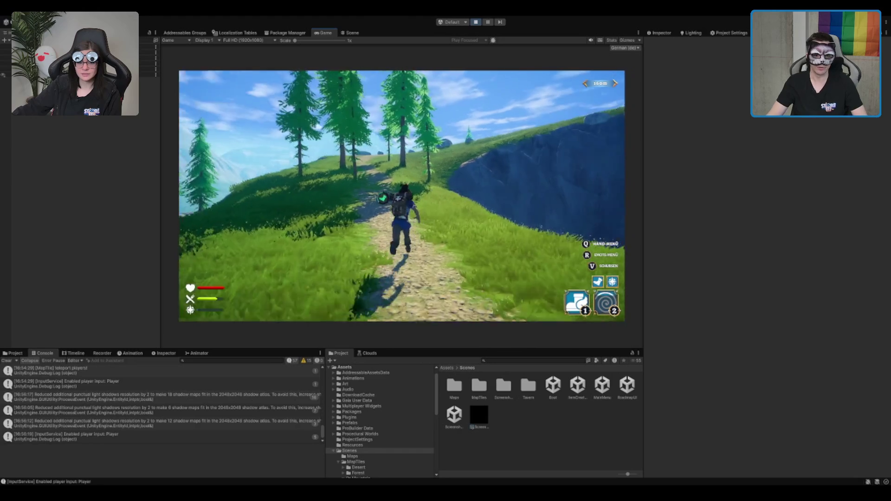
key(w)
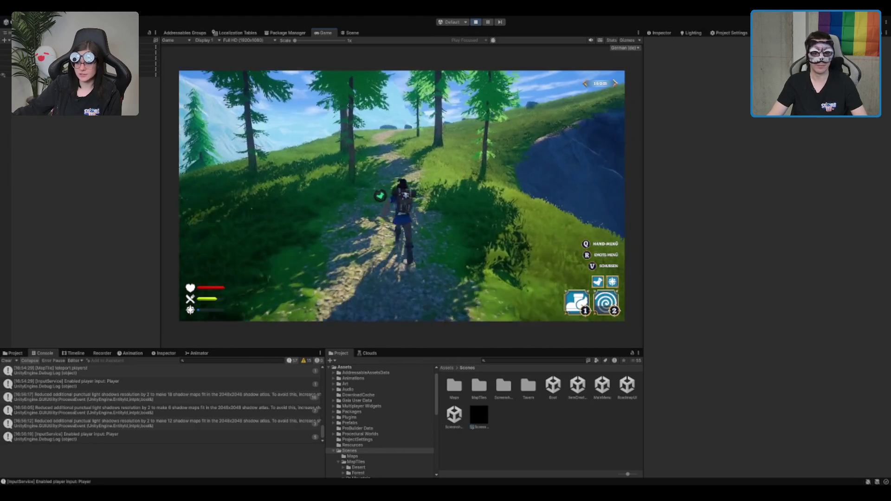
key(w)
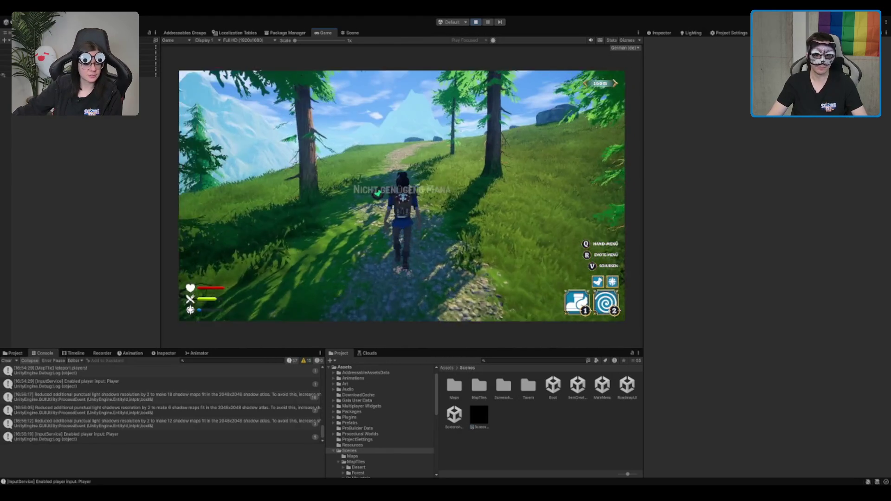
key(w)
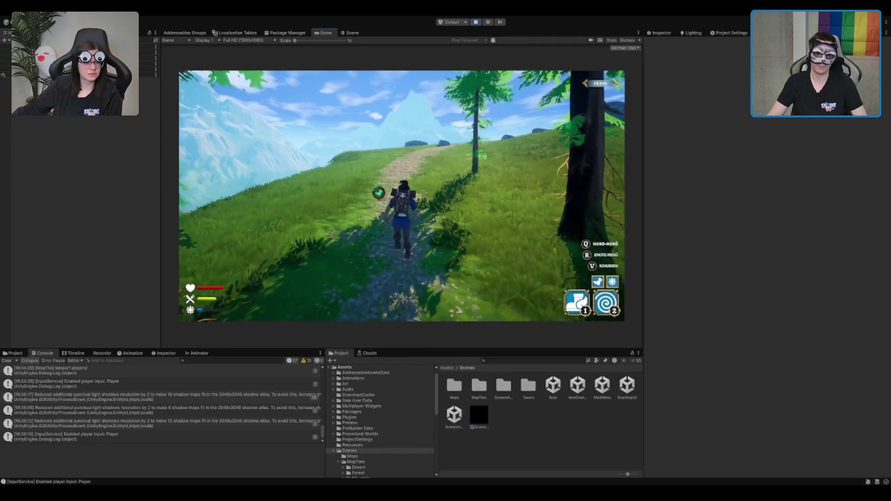
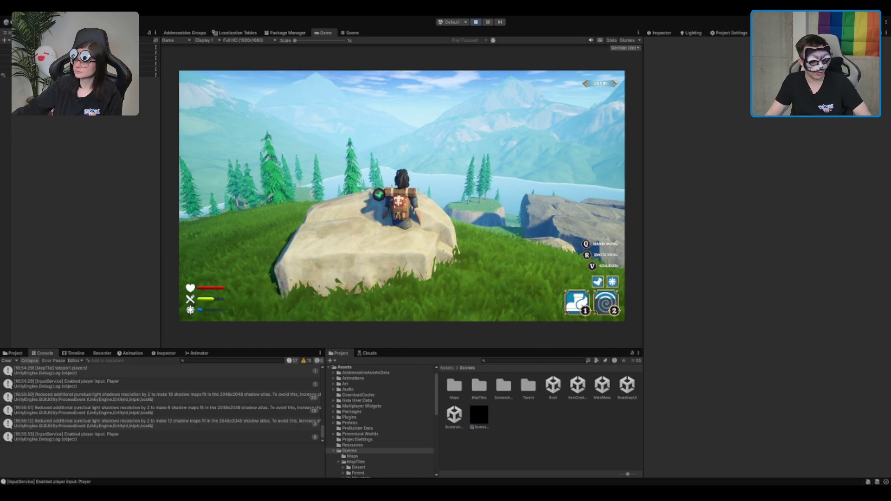
Browse the Project tree to Pure Nature > BK > PureNature_Mountains > Prefabs > Rocks and stop play mode
click(383, 418)
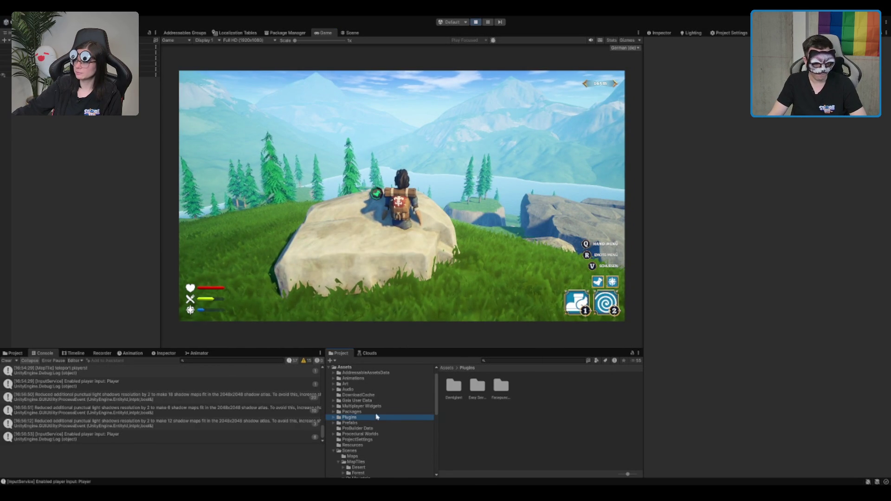
key(Up)
key(Right)
key(Down)
key(Left)
key(Down)
key(Down)
key(Down)
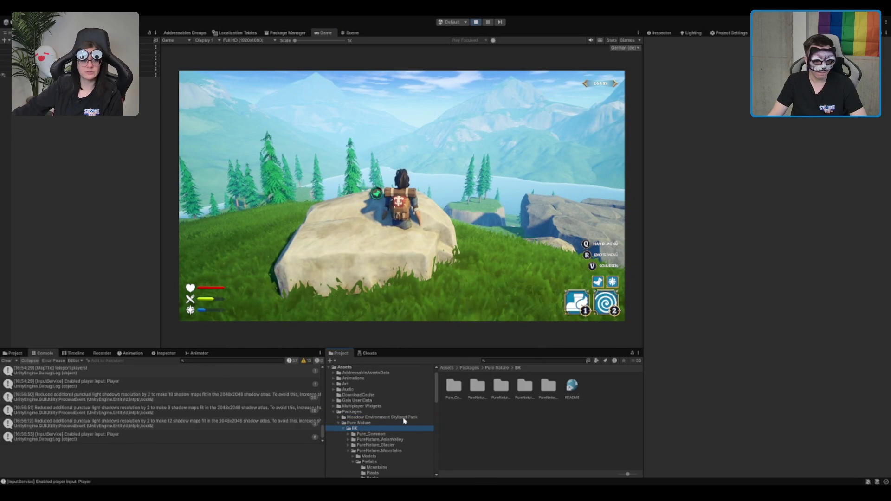
key(Down)
key(Down)
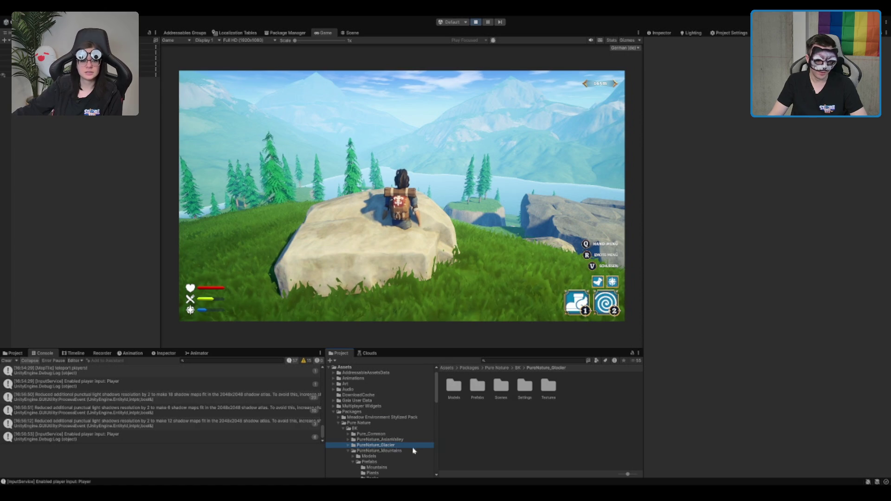
key(Down)
key(Down)
key(Down)
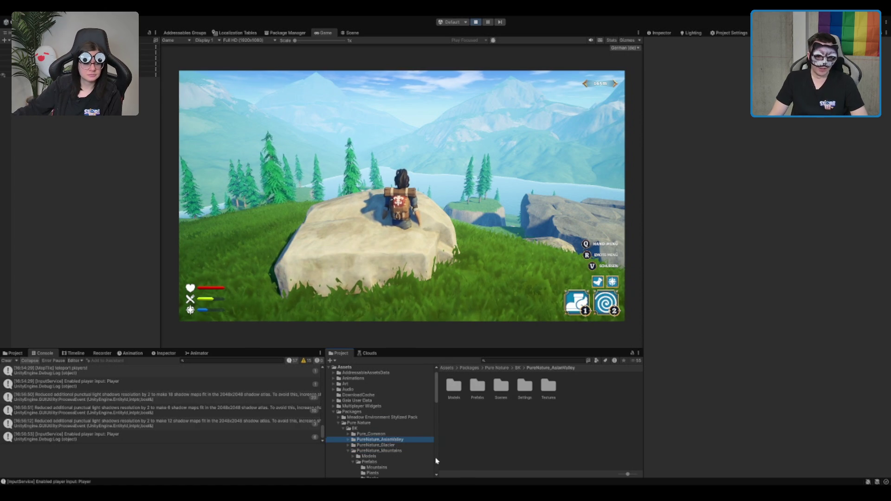
key(Down)
key(Down)
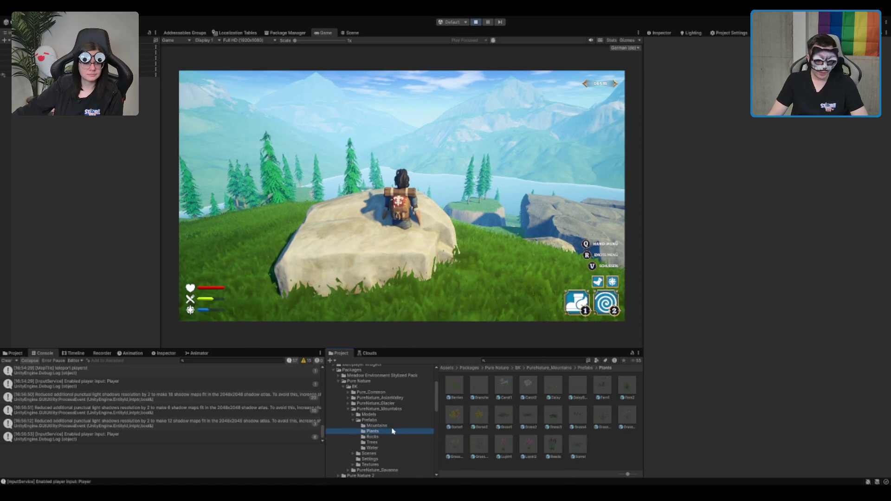
click(476, 22)
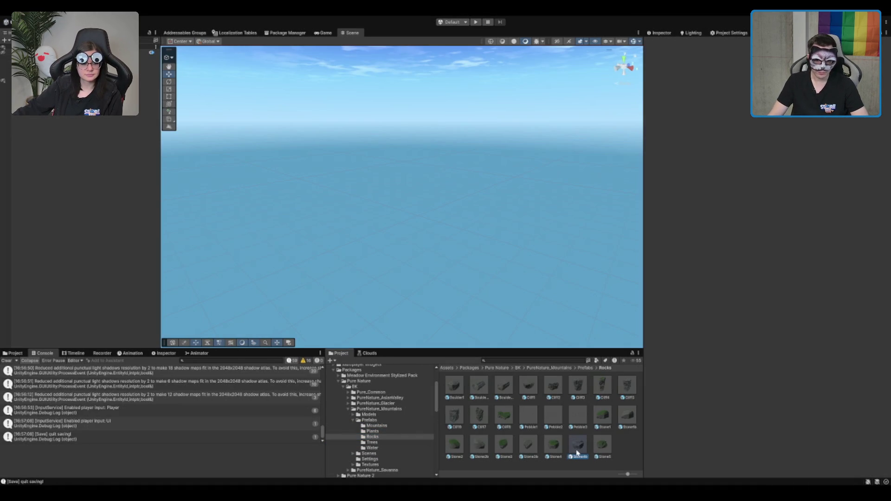
Open the Stone4b prefab and give its rock a convex Mesh Collider
click(578, 446)
double_click(579, 451)
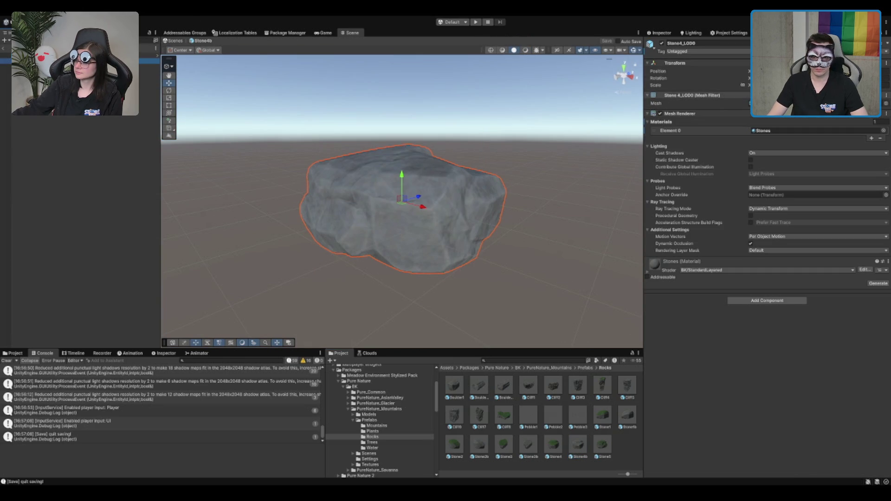
click(710, 114)
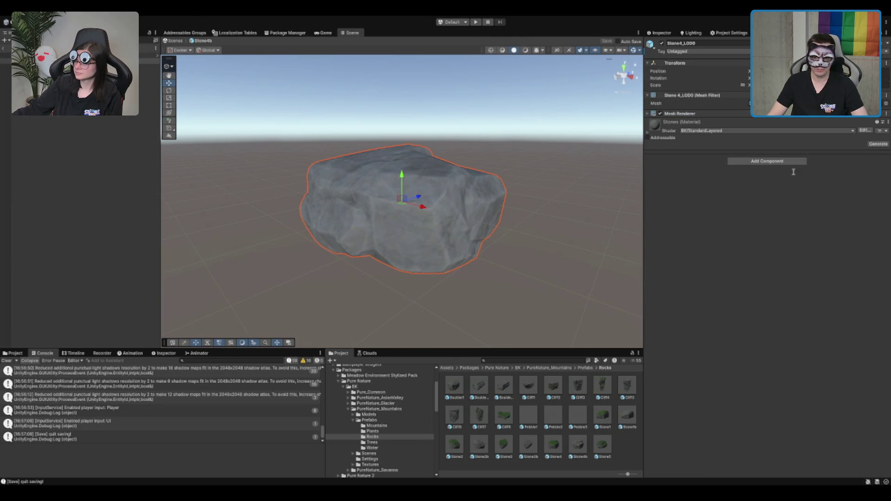
key(Return)
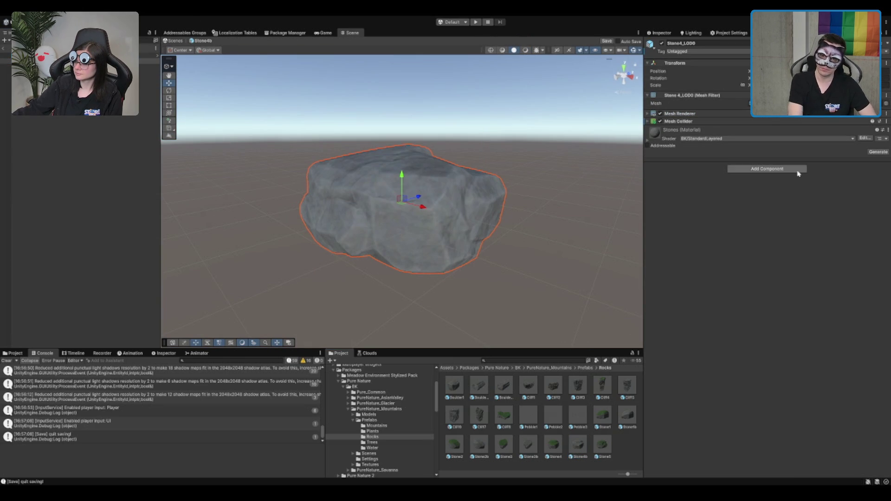
click(720, 121)
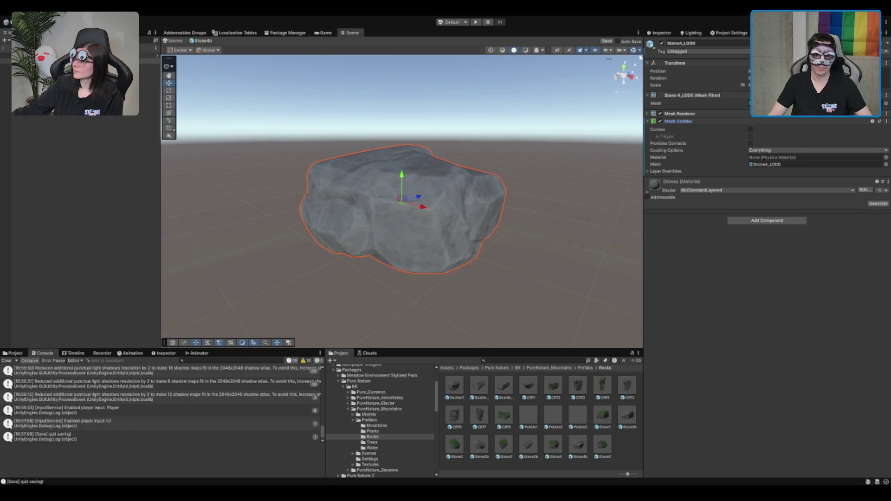
click(750, 129)
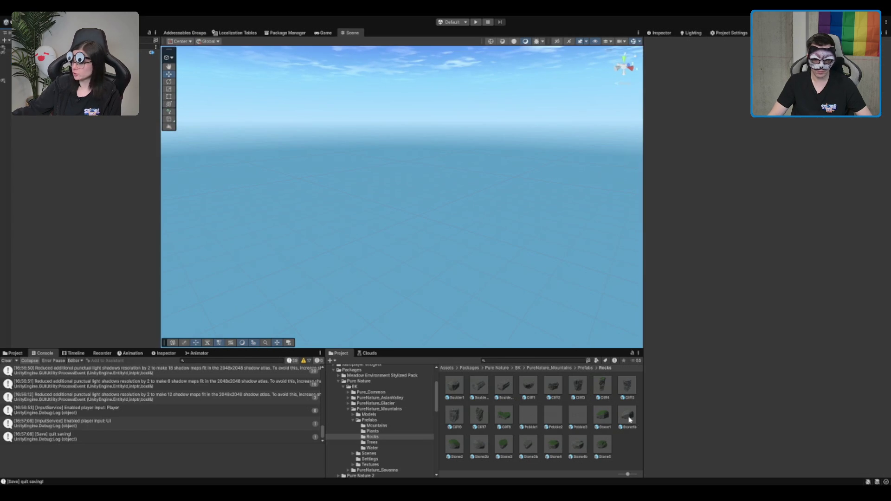
Add a convex Mesh Collider to Stone1b's Stone1_LOD0 mesh, then enter play mode
click(631, 420)
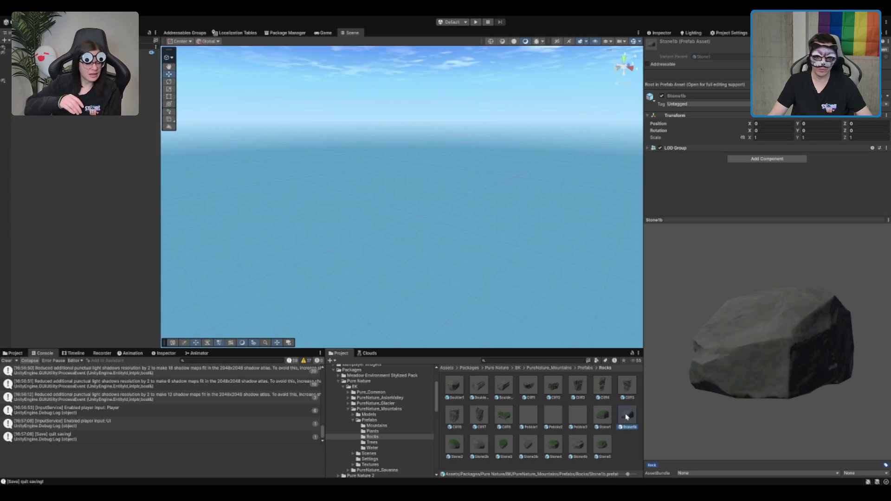
double_click(626, 417)
click(70, 61)
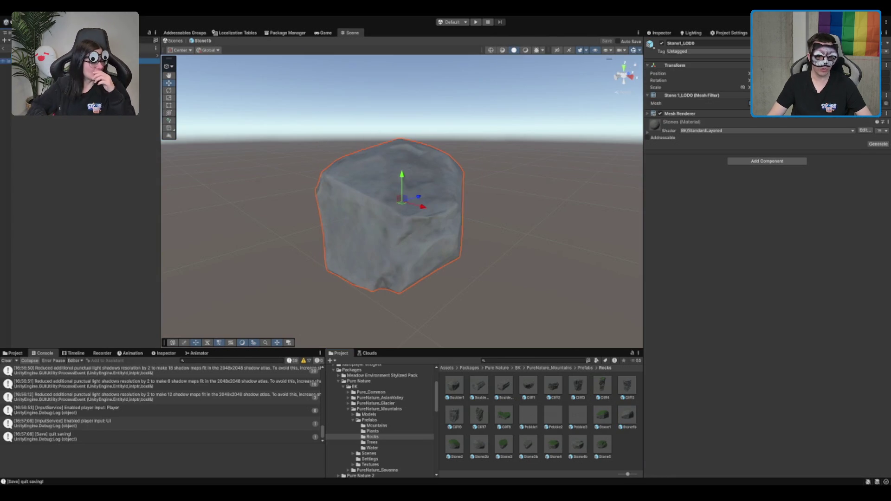
mouse_move(298, 157)
mouse_down()
mouse_move(415, 170)
mouse_move(533, 165)
mouse_up()
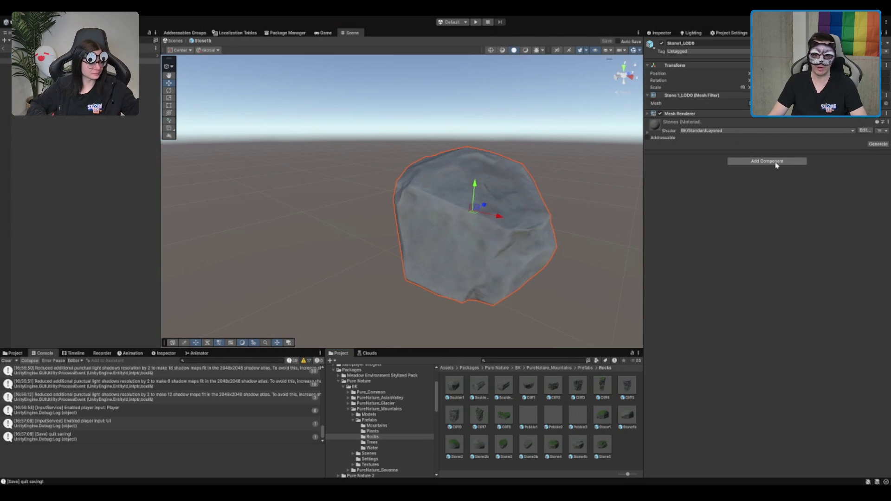
click(767, 187)
click(750, 129)
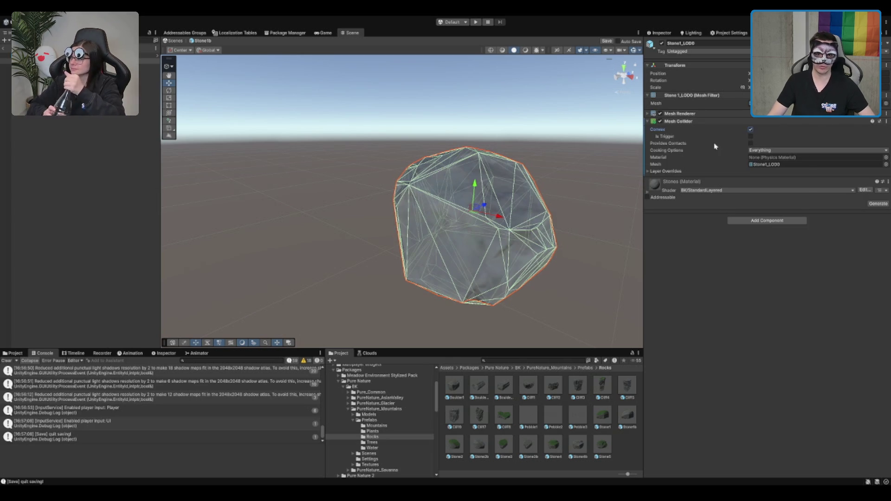
click(6, 61)
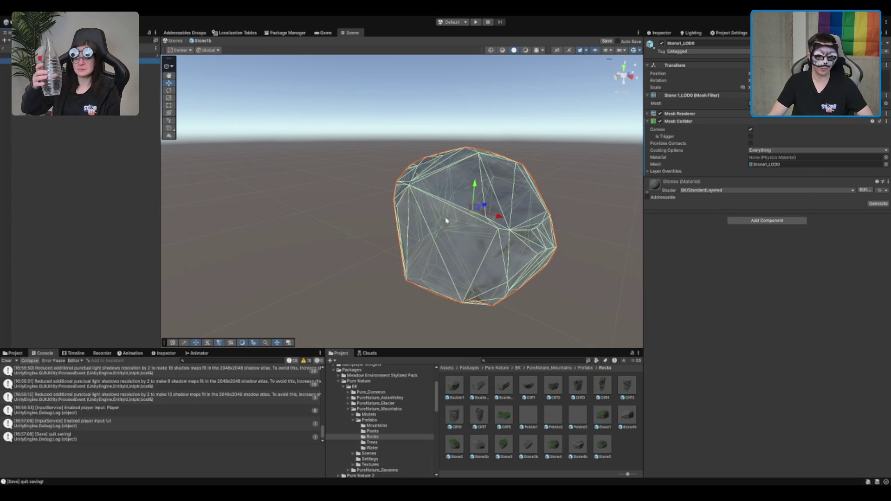
click(474, 22)
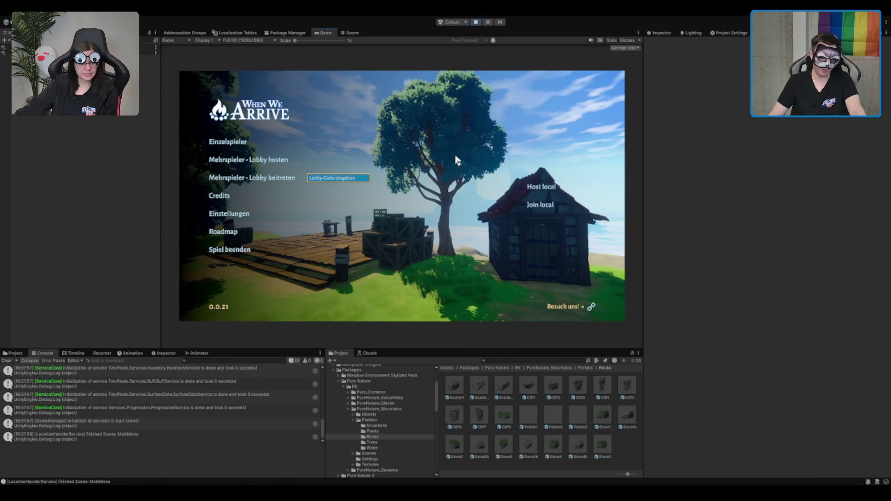
Start a single-player game with Einzelspieler and walk the character out of the tavern into the forest meadow
click(235, 143)
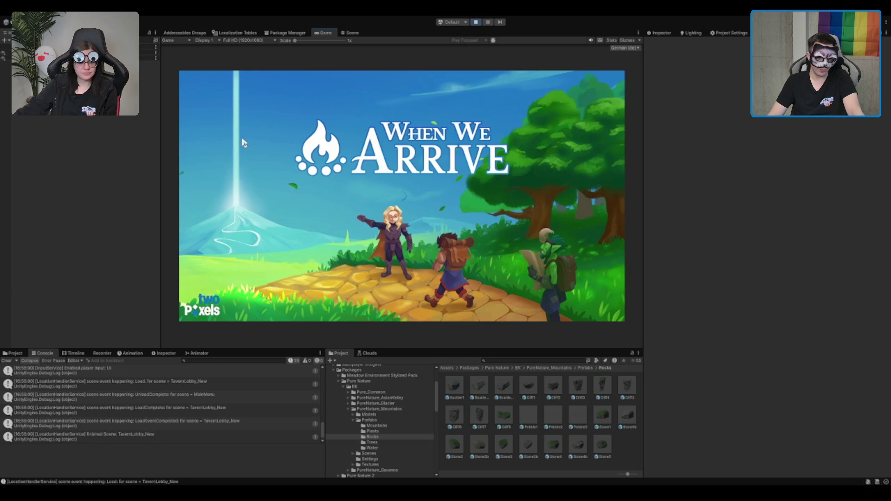
key(w)
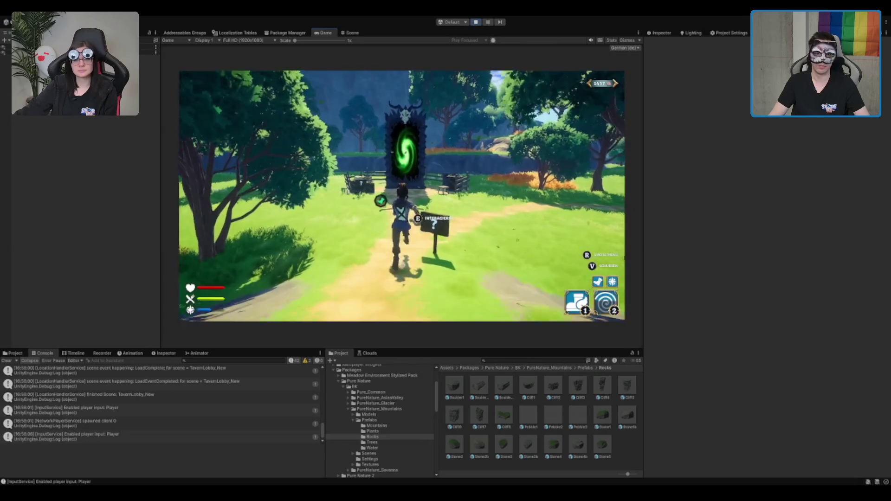
key(w)
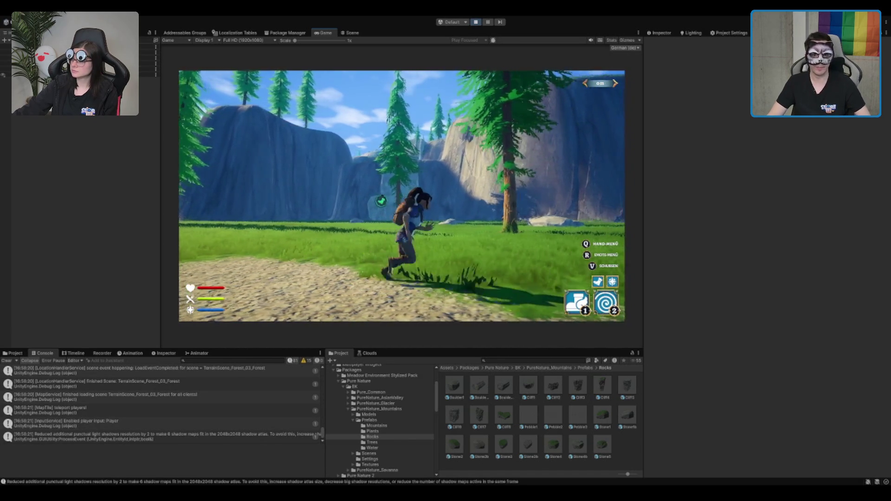
key(w)
key(w)
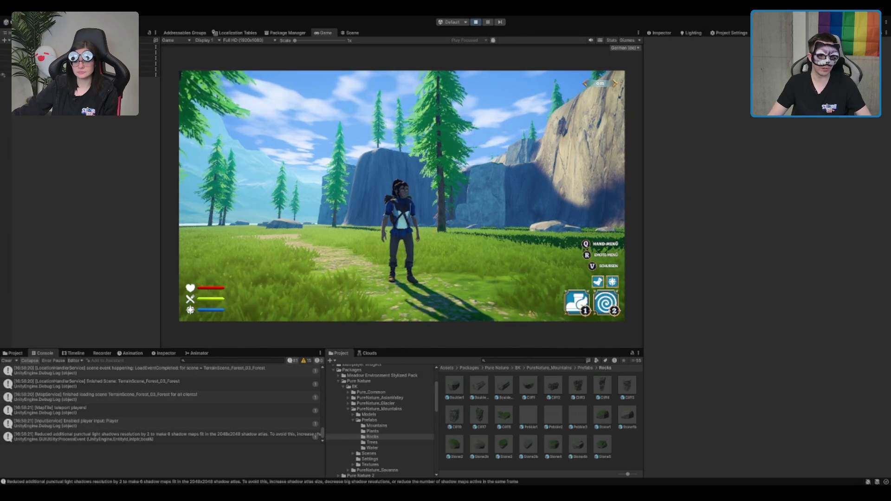
click(351, 33)
Duplicate Cliff3_01 as Cliff3_02, then move, rotate and slightly lower the copy
scroll(359, 171, down, 5)
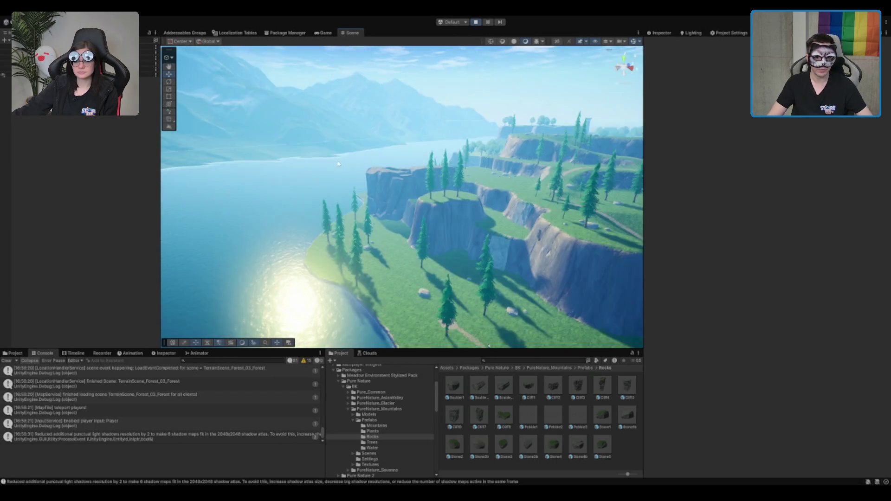
drag(358, 171, 302, 153)
click(346, 161)
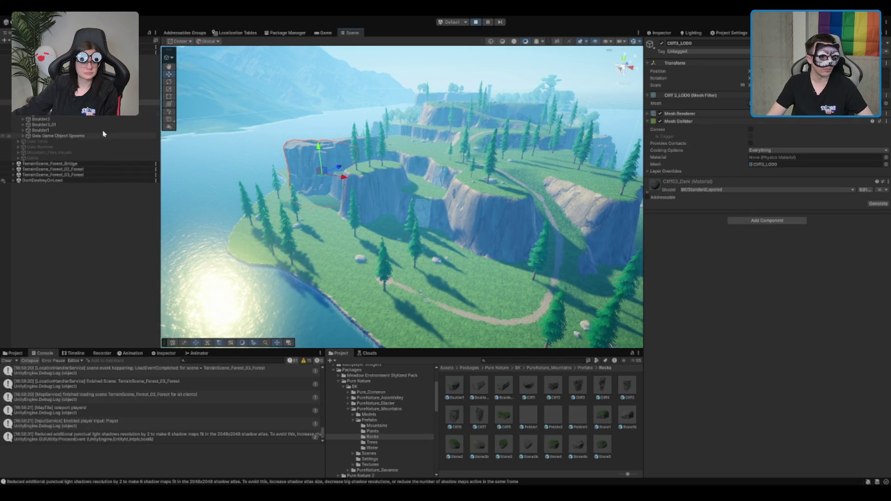
key(ctrl+d)
mouse_move(342, 176)
mouse_down()
mouse_move(361, 208)
mouse_move(307, 208)
mouse_move(358, 205)
mouse_up()
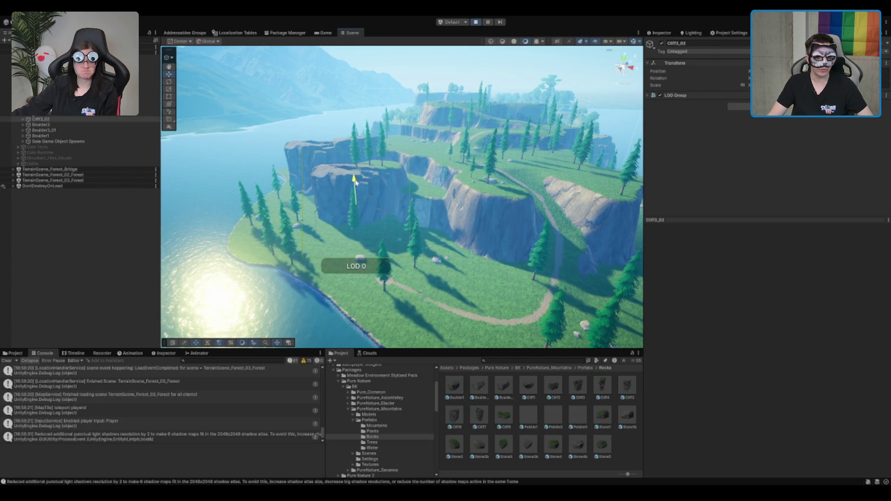
key(e)
drag(358, 220, 448, 214)
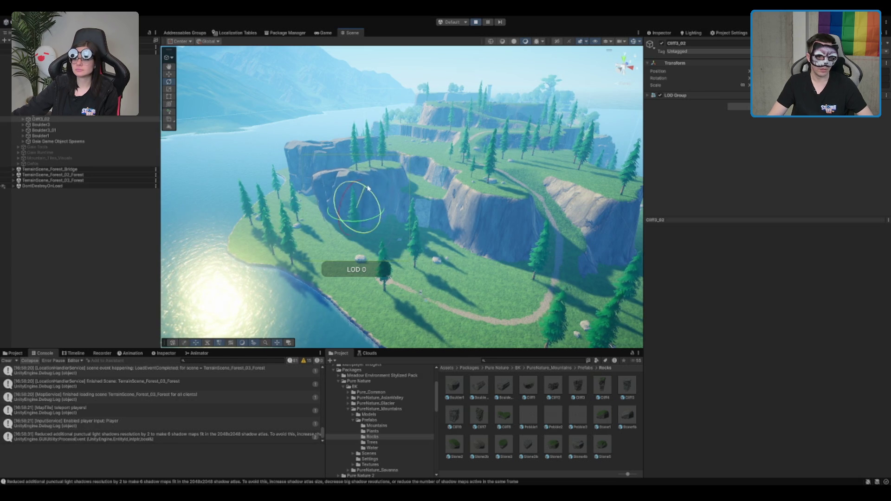
key(w)
drag(356, 193, 356, 201)
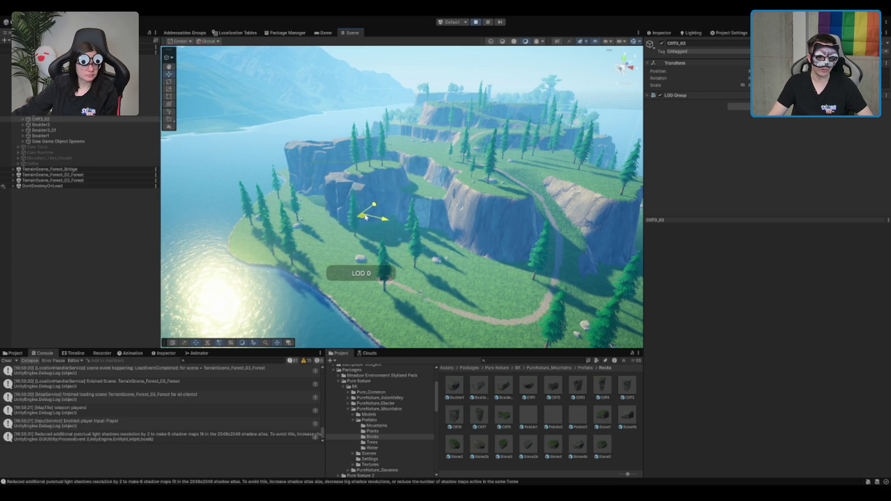
Check the new cliff in the Game view by walking the character toward it
click(327, 33)
key(w)
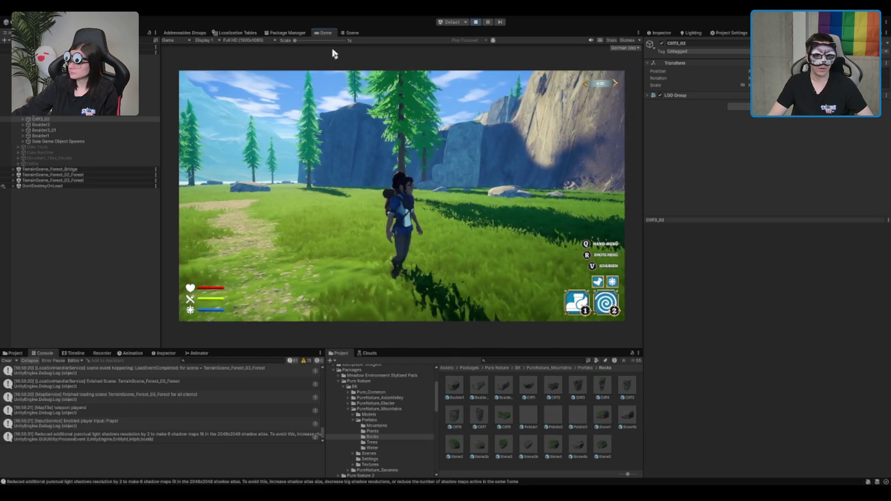
key(w)
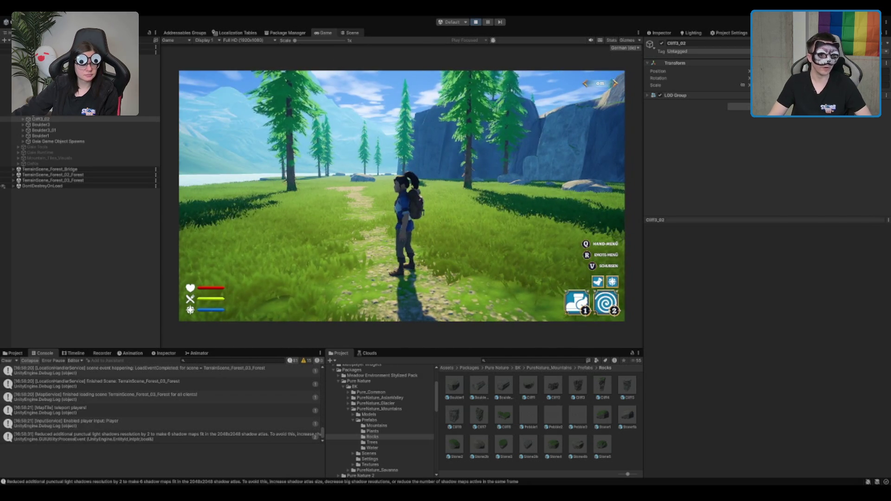
Duplicate Cliff3_02 as Cliff3_03 at the shore by the water and check it in game
click(351, 33)
key(ctrl+d)
mouse_move(371, 210)
mouse_down()
mouse_move(261, 256)
mouse_move(363, 235)
mouse_up()
key(e)
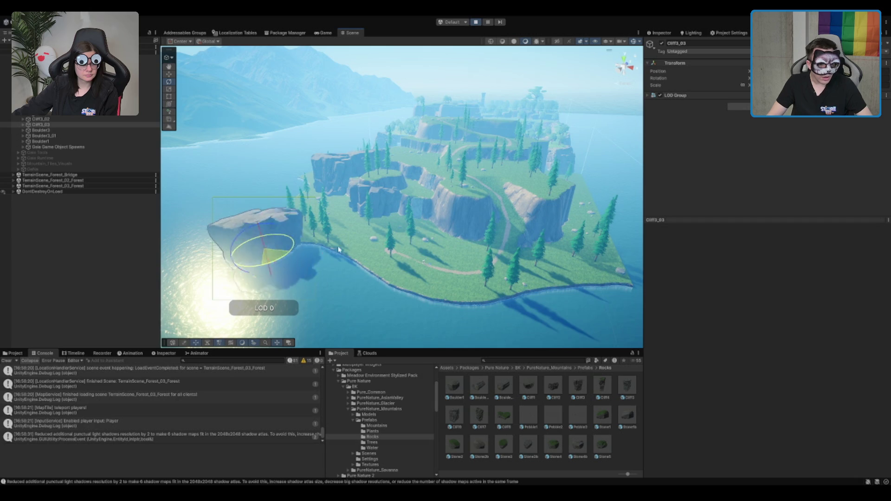
click(323, 33)
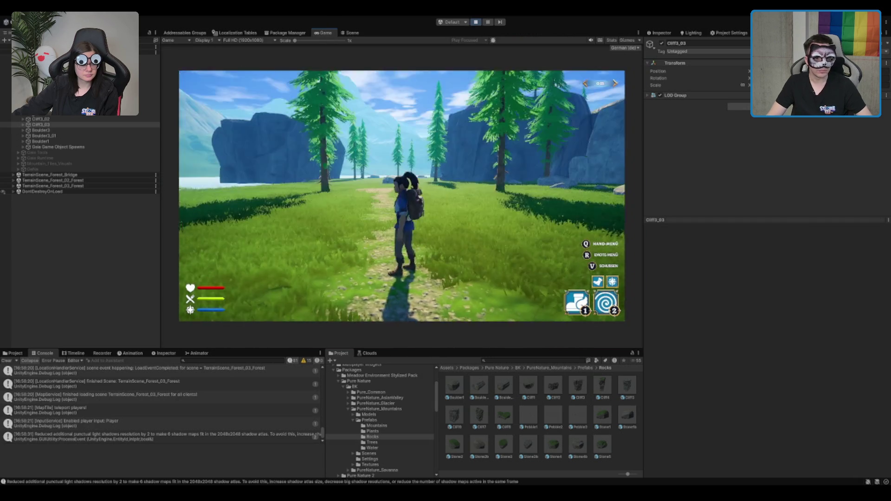
key(s)
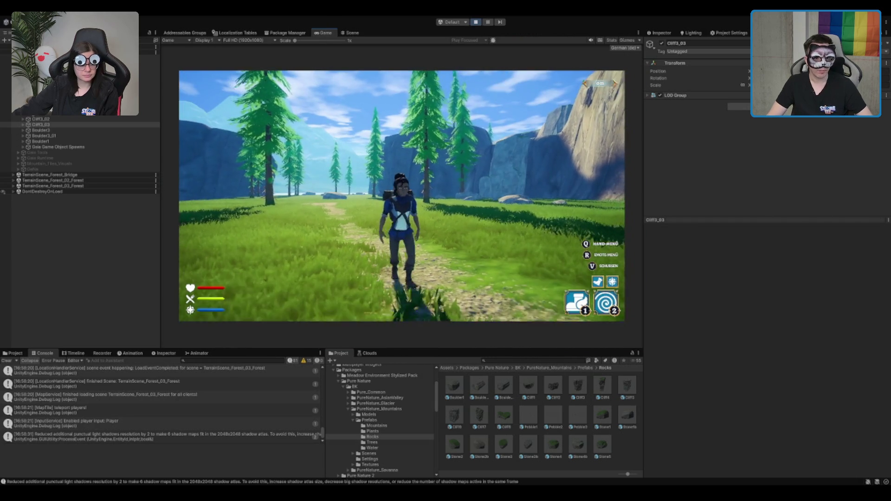
Duplicate the left-shore cliff rock as Cliff3_04 and rotate it
click(351, 32)
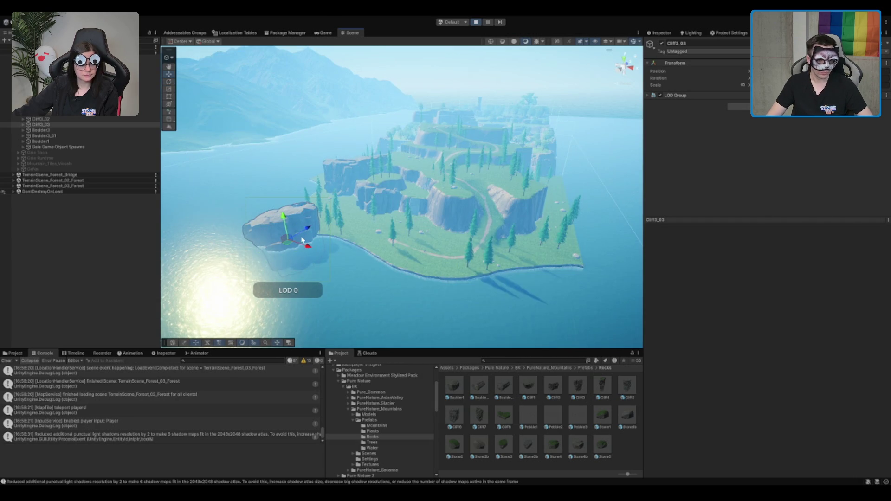
click(305, 244)
key(r)
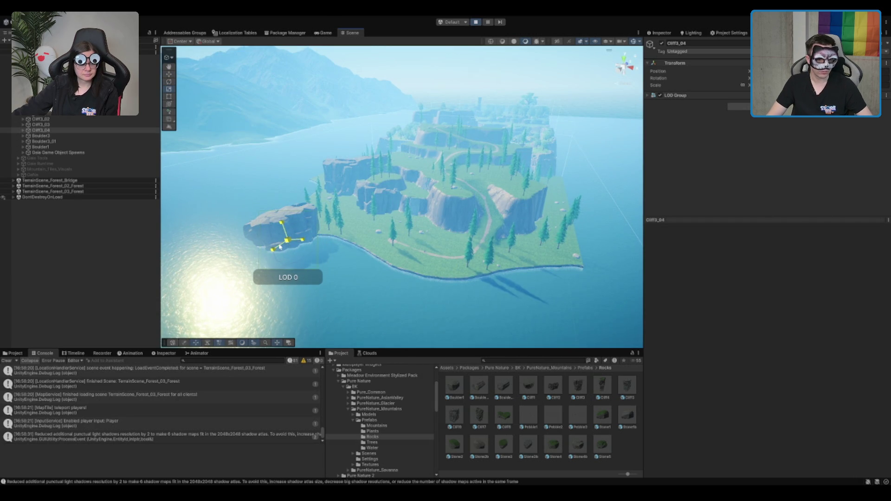
key(e)
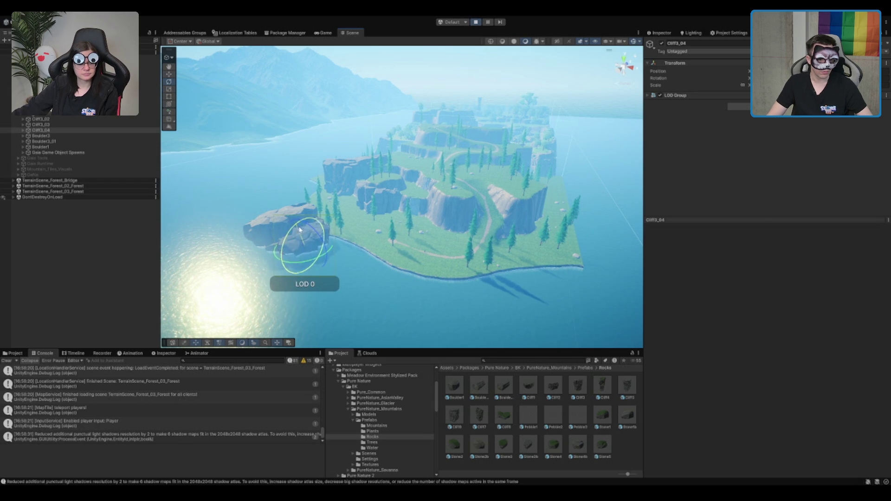
In the running game, walk the character along the path and perform the Dab emote
click(327, 32)
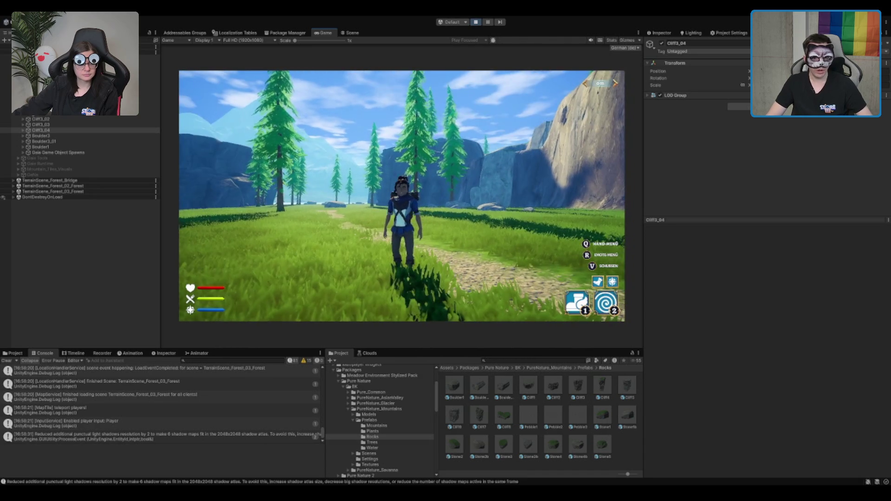
key(w)
key(s)
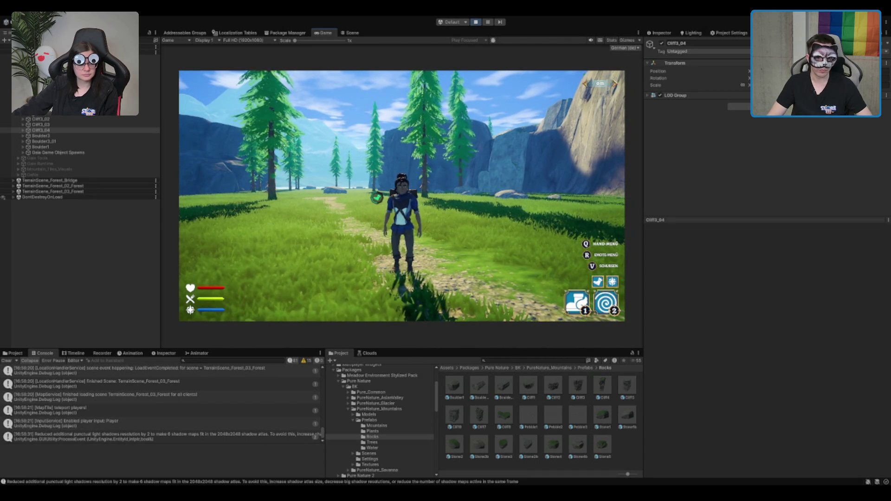
key(r)
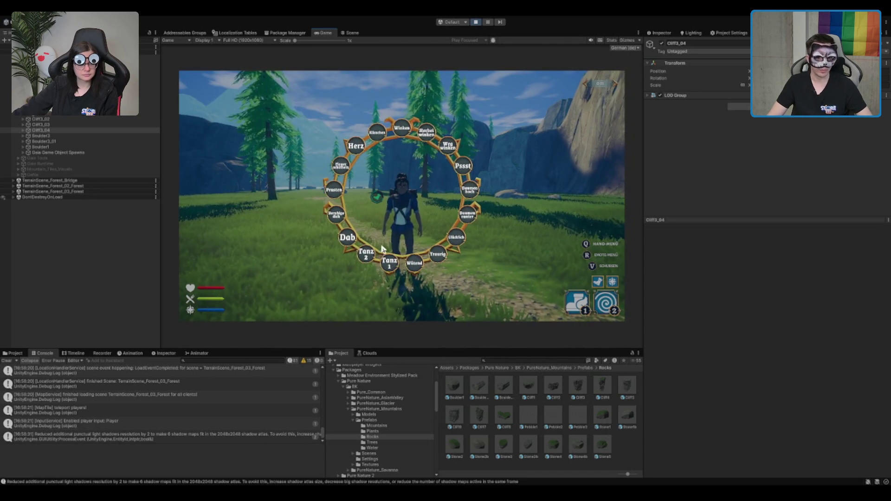
click(347, 237)
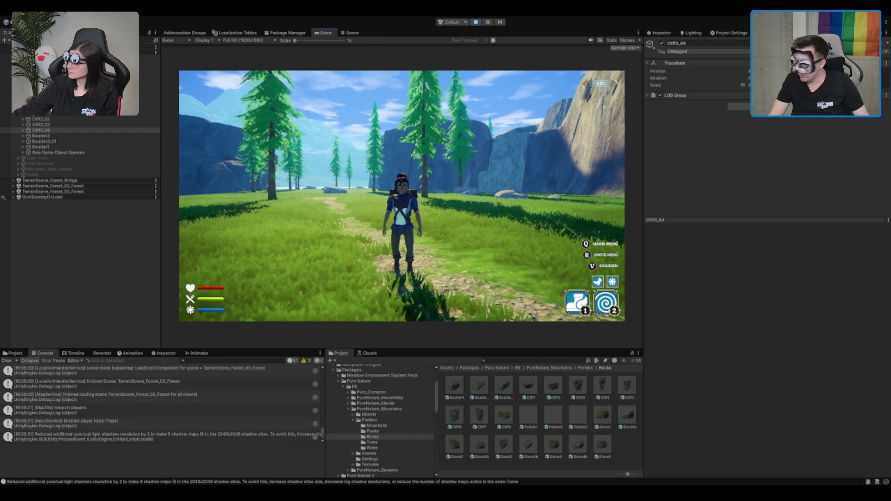
double_click(326, 33)
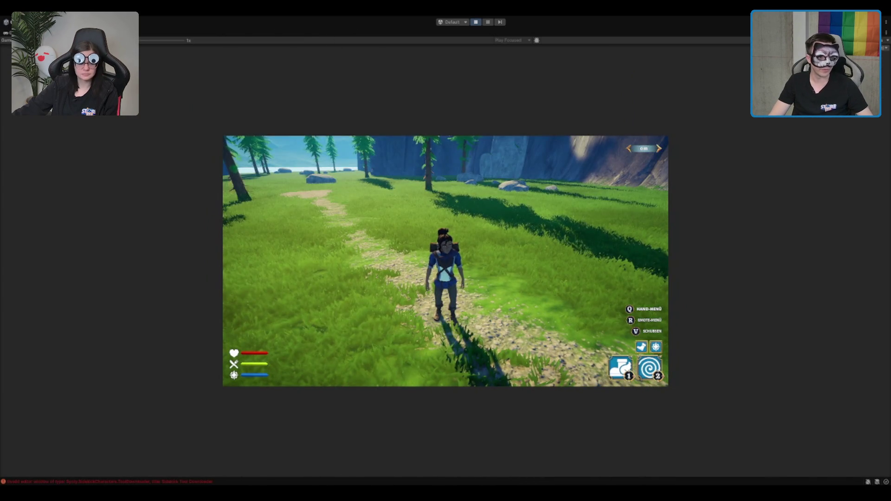
Return to the main menu after game over, walk into the tavern hall, then stop play mode
scroll(445, 259, up, 5)
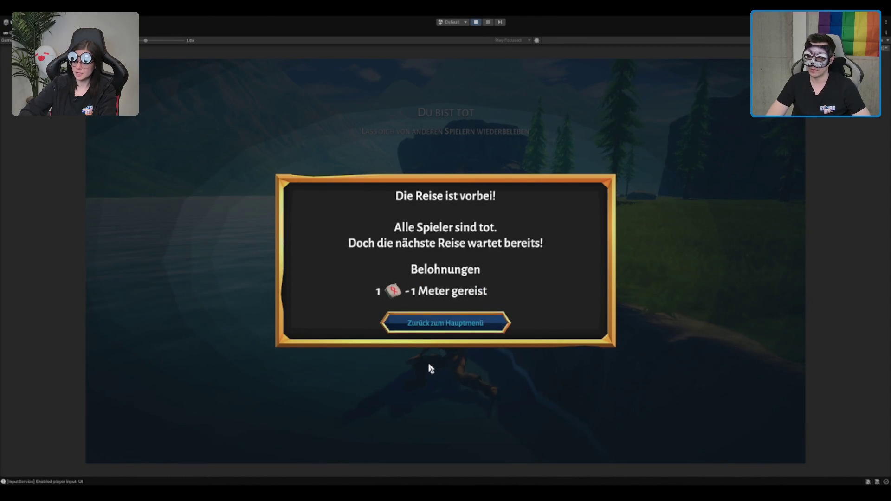
click(453, 331)
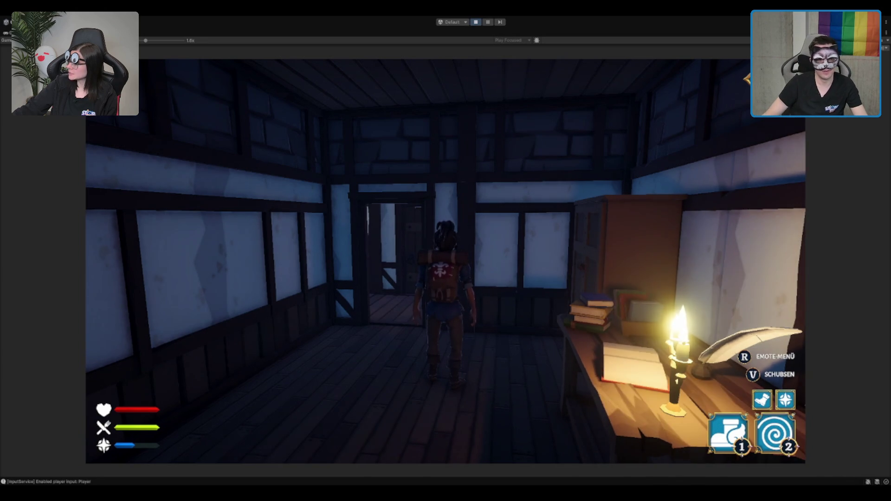
key(w)
key(w)
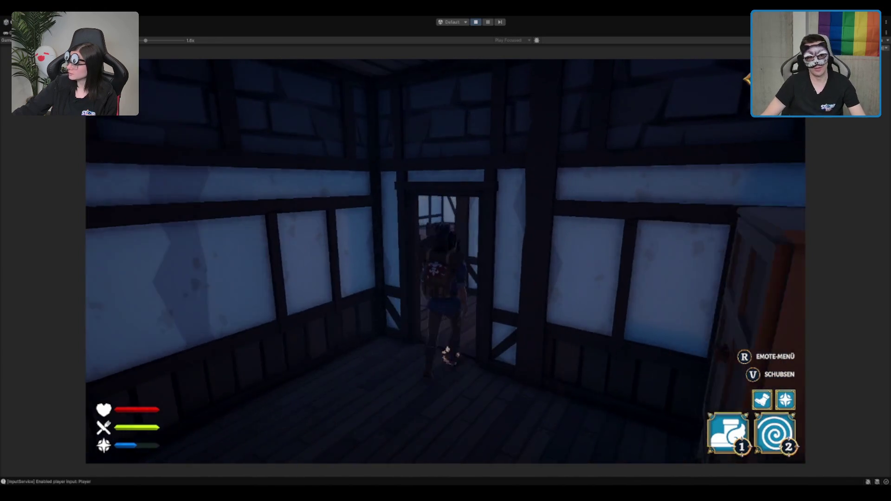
key(w)
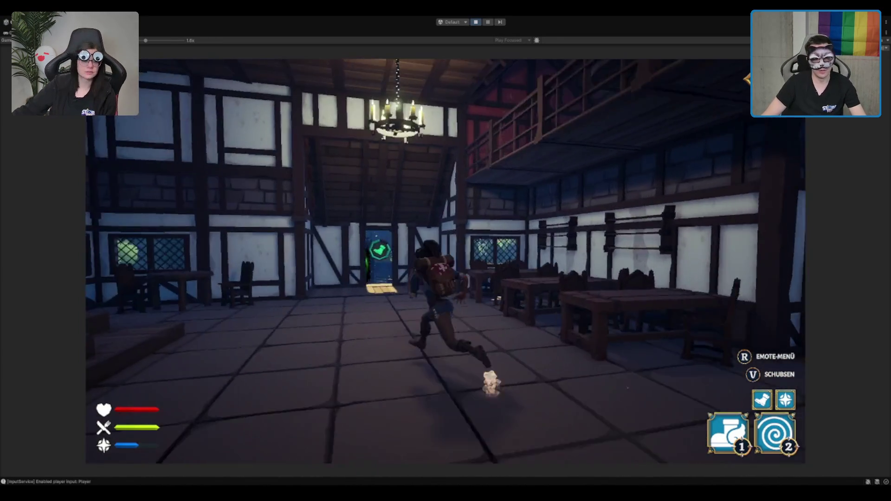
click(476, 23)
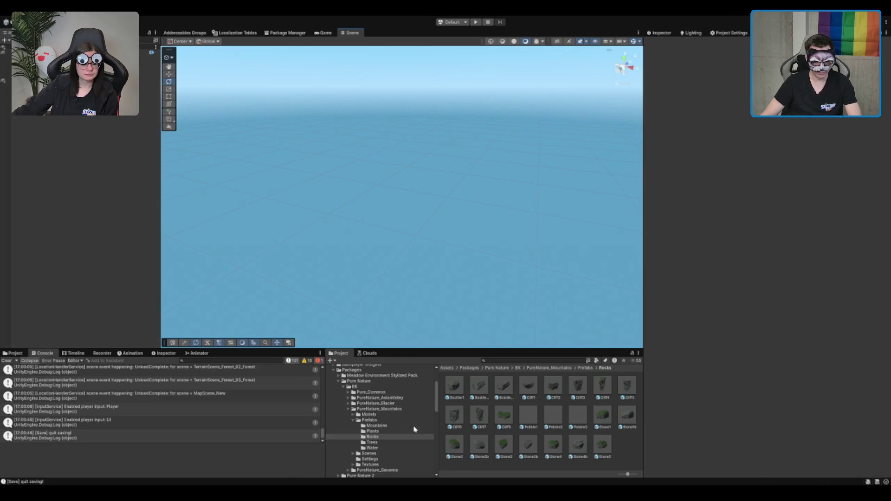
Open the terrain scene in Assets/Scenes/MapTiles/Mountain/00_Mountain_Start
click(408, 408)
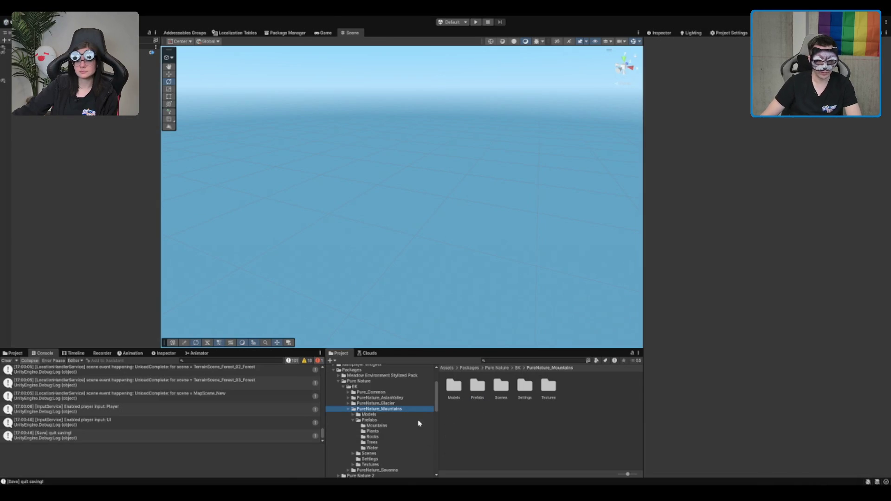
scroll(384, 427, down, 5)
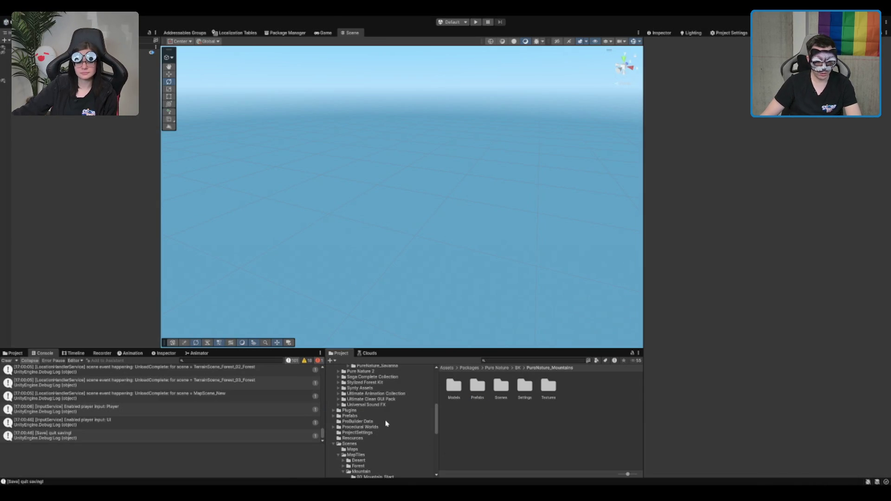
click(371, 449)
click(373, 444)
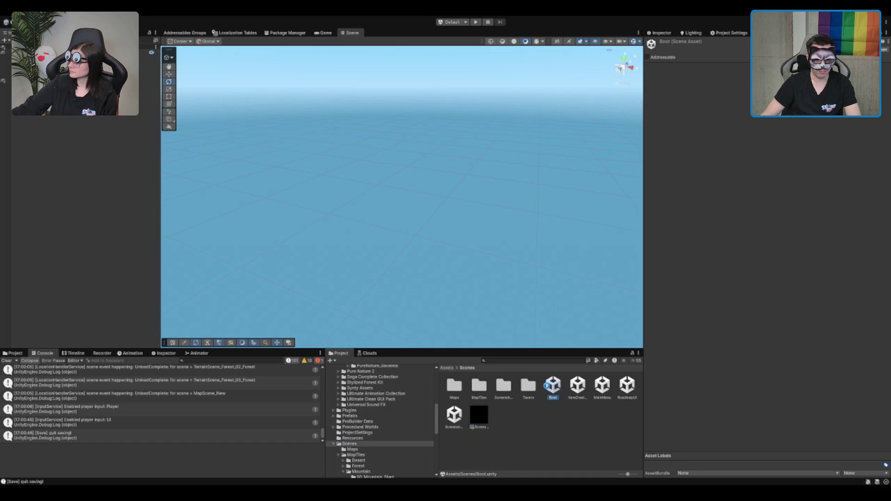
double_click(480, 387)
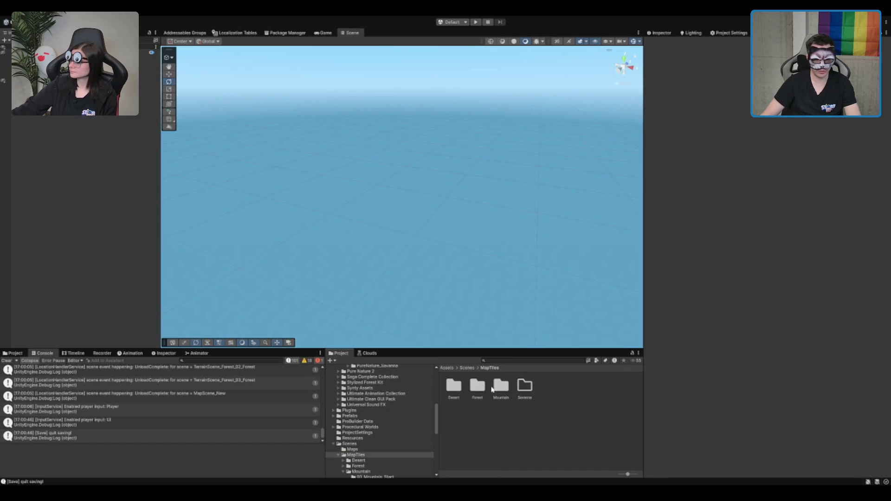
double_click(500, 387)
double_click(454, 386)
double_click(478, 385)
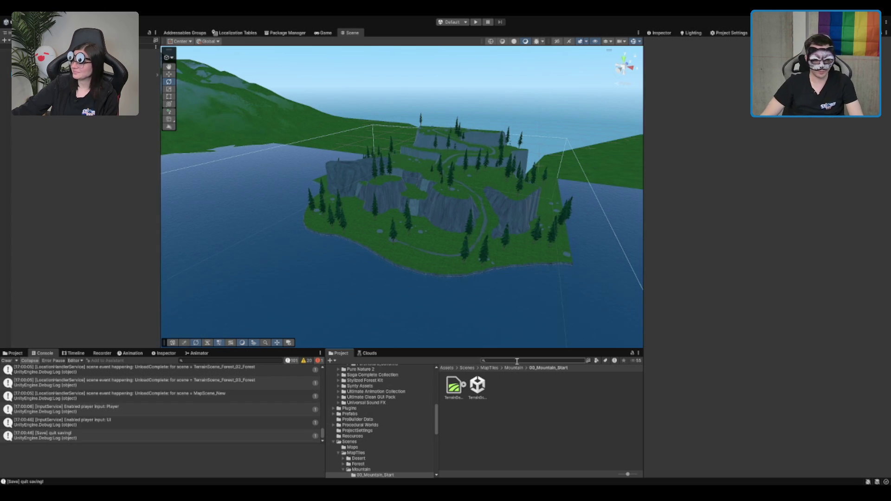
Fly the Scene view down among the cliffs to the meadow's gravel patch and select the Terrain
scroll(220, 106, up, 3)
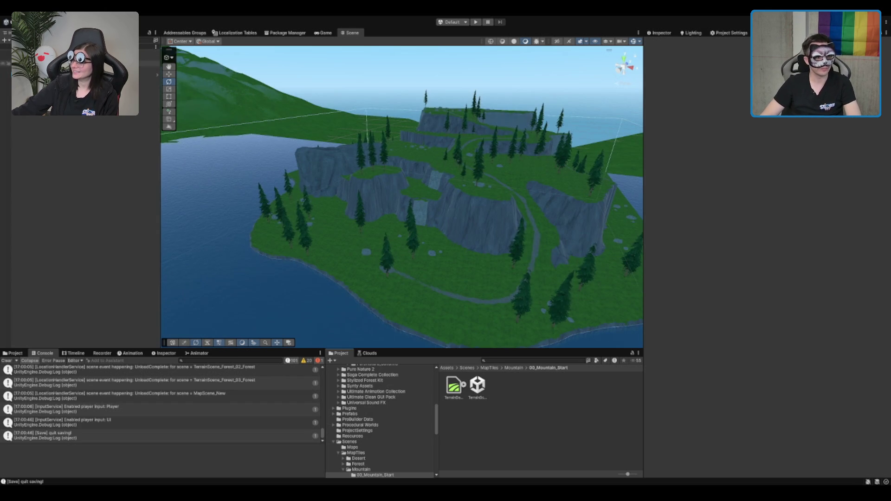
click(6, 74)
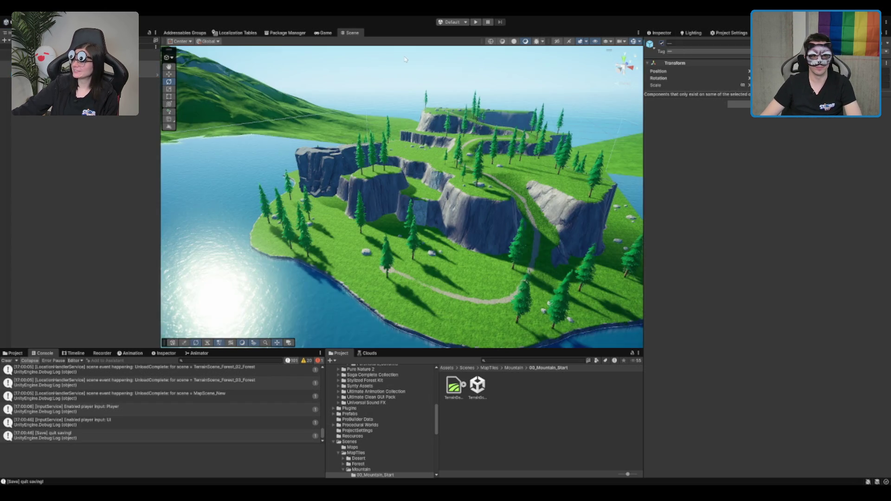
scroll(522, 229, up, 10)
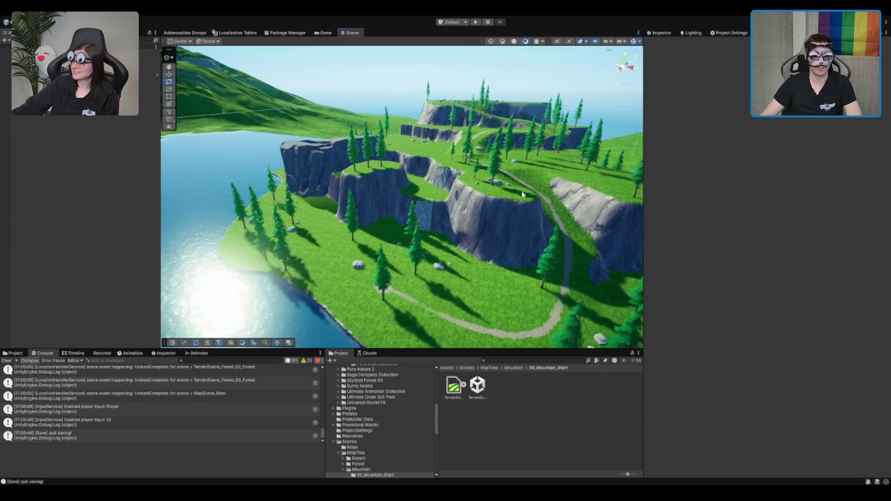
mouse_move(521, 229)
mouse_down()
mouse_move(473, 193)
mouse_move(538, 176)
mouse_move(547, 200)
mouse_move(652, 179)
mouse_move(424, 193)
mouse_move(523, 204)
mouse_move(411, 137)
mouse_move(715, 182)
mouse_up()
scroll(598, 190, up, 2)
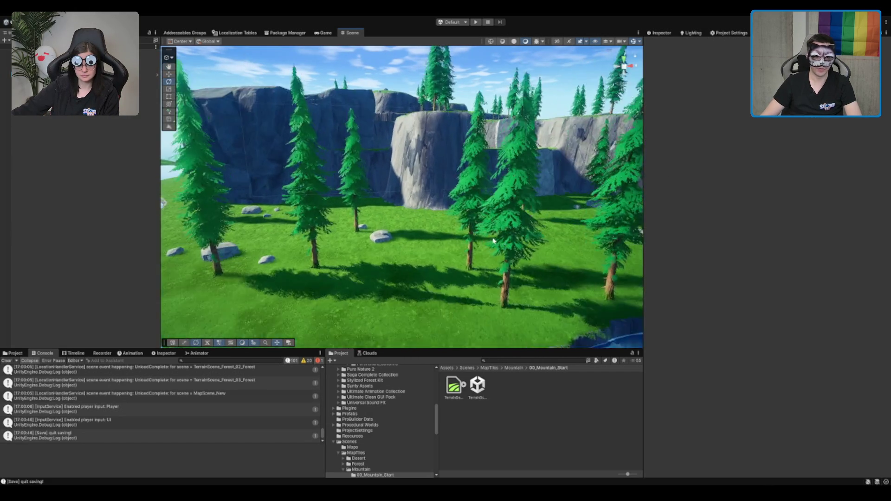
mouse_move(467, 246)
mouse_down()
mouse_move(446, 193)
mouse_move(510, 232)
mouse_move(546, 236)
mouse_move(486, 250)
mouse_move(527, 276)
mouse_move(483, 255)
mouse_move(458, 229)
mouse_move(399, 238)
mouse_up()
scroll(486, 249, up, 2)
click(486, 251)
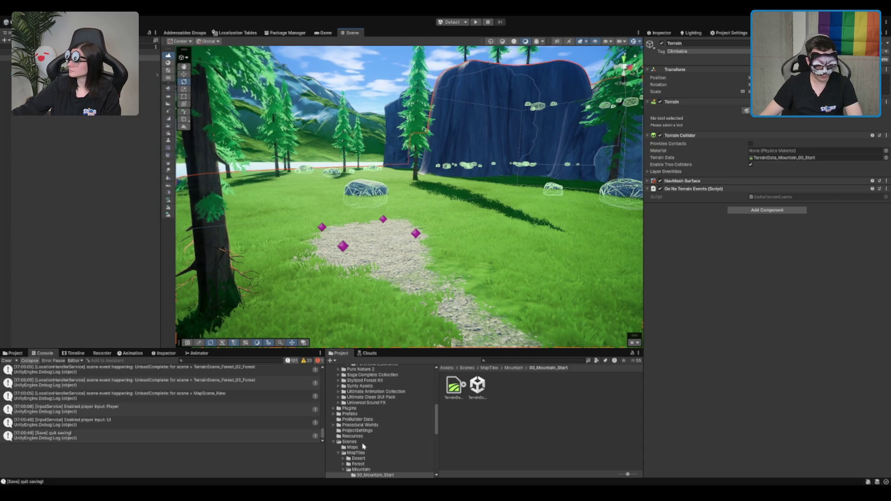
scroll(363, 447, up, 5)
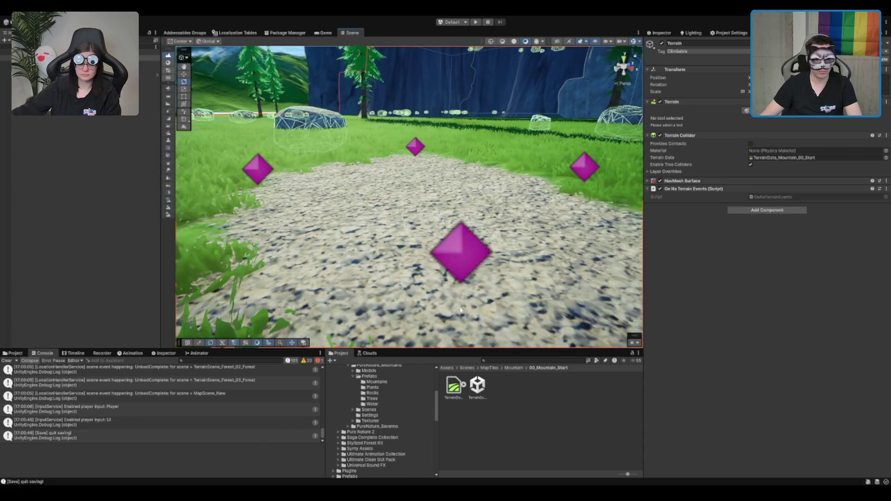
Place Carot2 and Carot1 plants from the Plants folder into the meadow
click(373, 388)
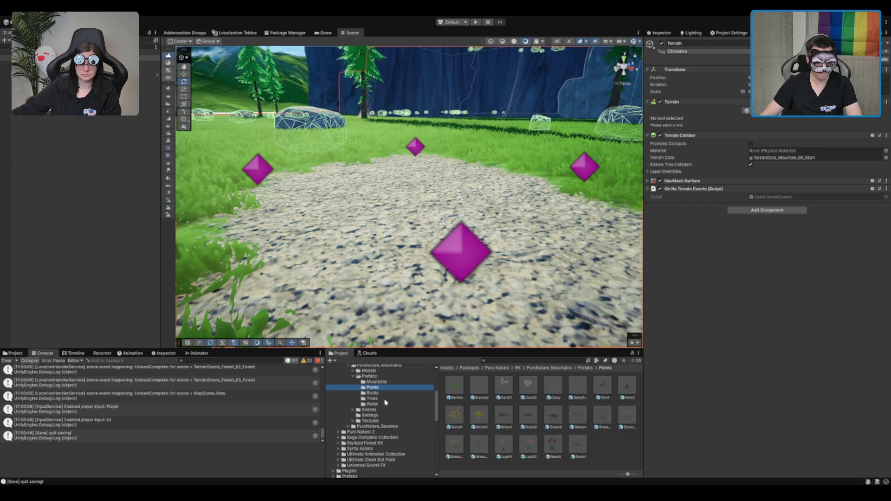
scroll(527, 307, down, 10)
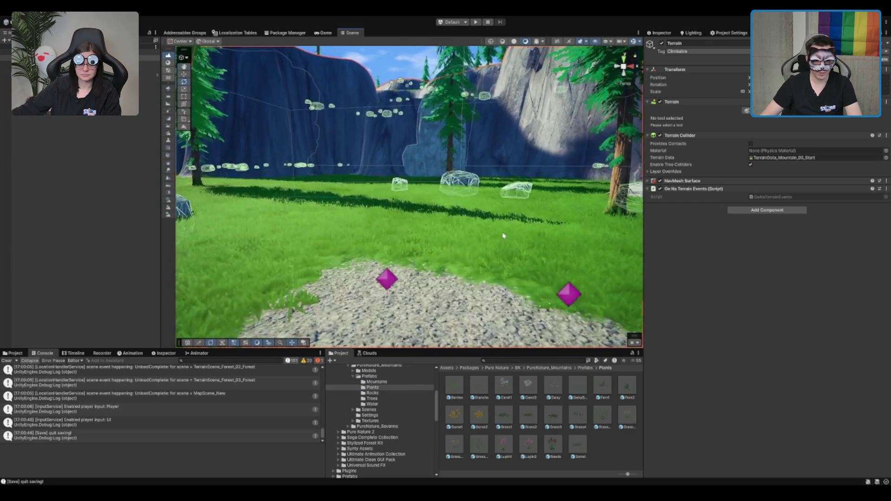
click(515, 385)
drag(531, 387, 277, 255)
key(f)
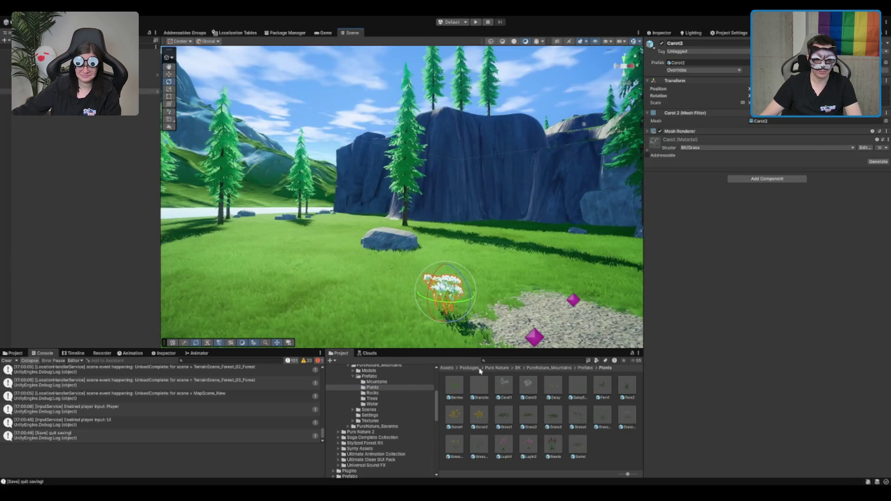
drag(503, 384, 404, 306)
mouse_move(550, 284)
mouse_down()
mouse_move(464, 260)
mouse_move(478, 274)
mouse_up()
click(478, 274)
Place a Gorse2 plant, and try out a Fern1 plant then undo it
mouse_move(479, 415)
mouse_down()
mouse_move(320, 266)
mouse_move(243, 292)
mouse_up()
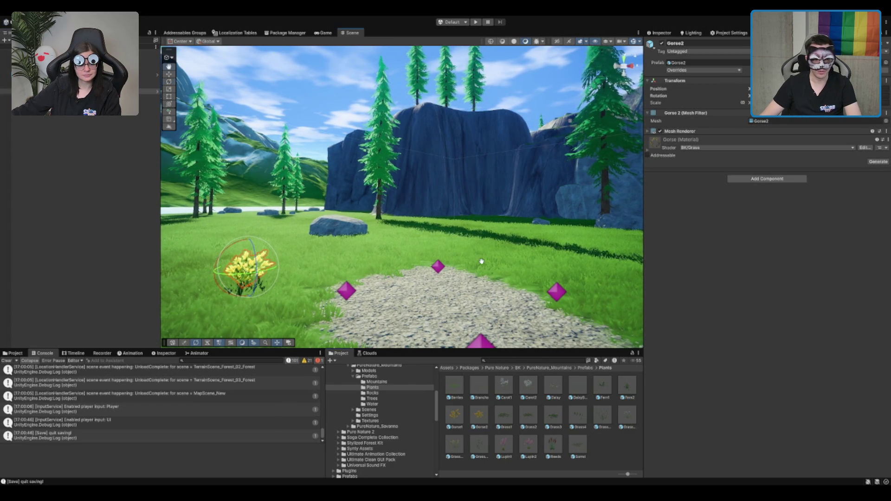
drag(479, 261, 507, 269)
drag(602, 384, 304, 302)
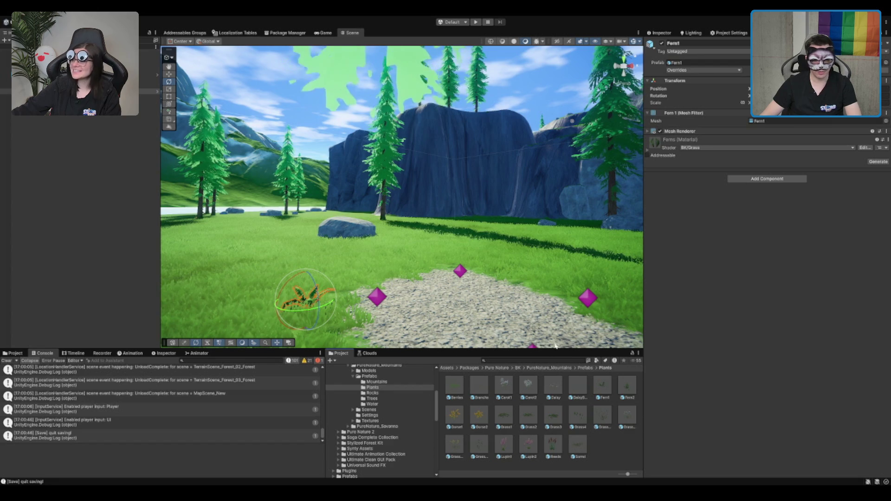
key(ctrl+z)
click(479, 414)
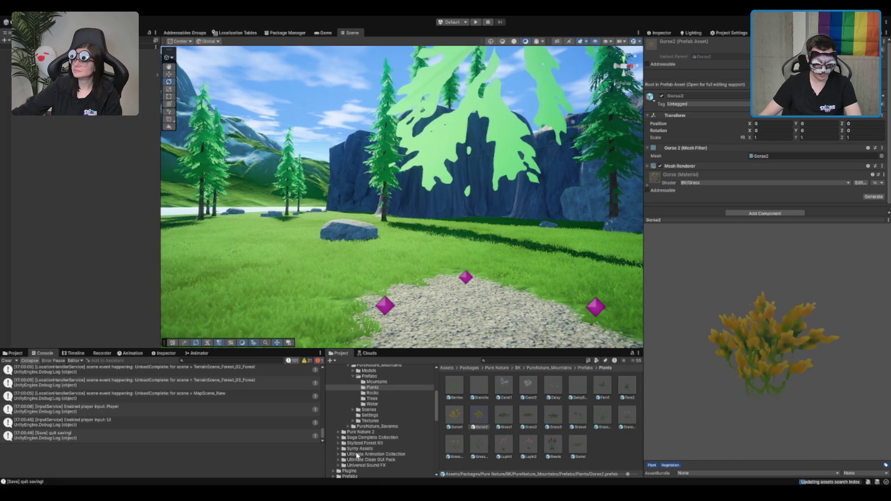
Move the grass clump beside the path to the left, away from the path
click(331, 301)
mouse_move(415, 316)
mouse_down()
mouse_move(466, 214)
mouse_move(527, 228)
mouse_up()
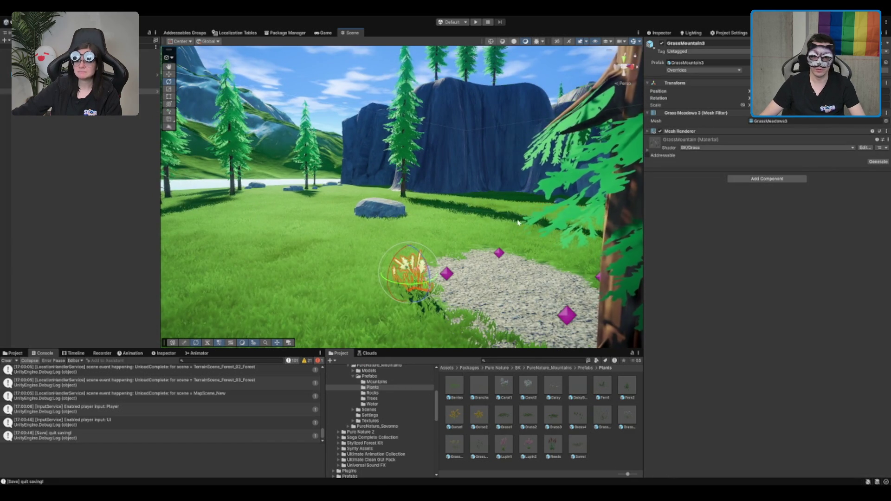
key(w)
mouse_move(409, 277)
mouse_down()
mouse_move(337, 247)
mouse_move(462, 249)
mouse_up()
click(337, 246)
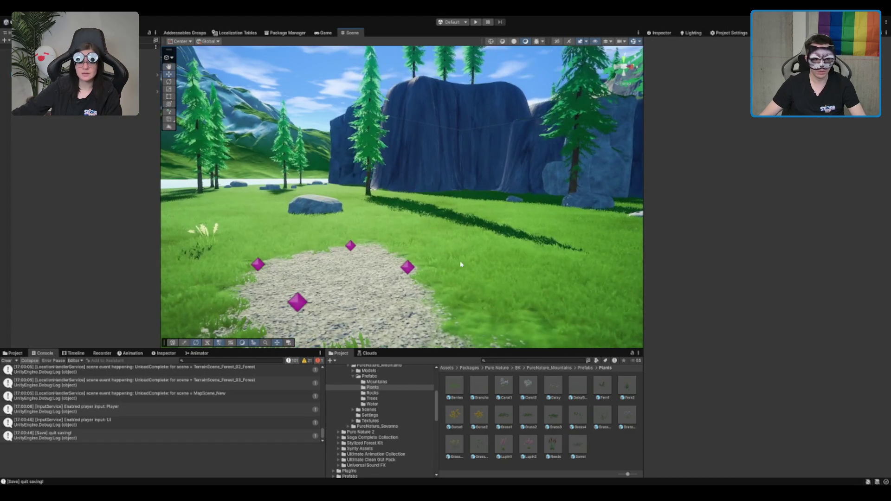
Undo a trial Reeds plant on the path and place a Sorrel plant in the grass beside it
mouse_move(557, 443)
mouse_down()
mouse_move(446, 276)
mouse_move(357, 290)
mouse_up()
key(ctrl+z)
mouse_move(578, 443)
mouse_down()
mouse_move(478, 330)
mouse_move(501, 318)
mouse_move(494, 279)
mouse_up()
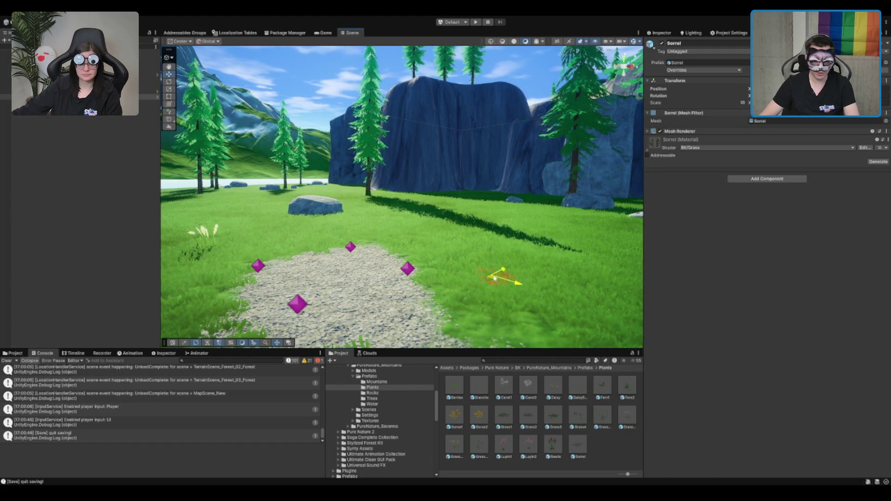
key(ctrl+z)
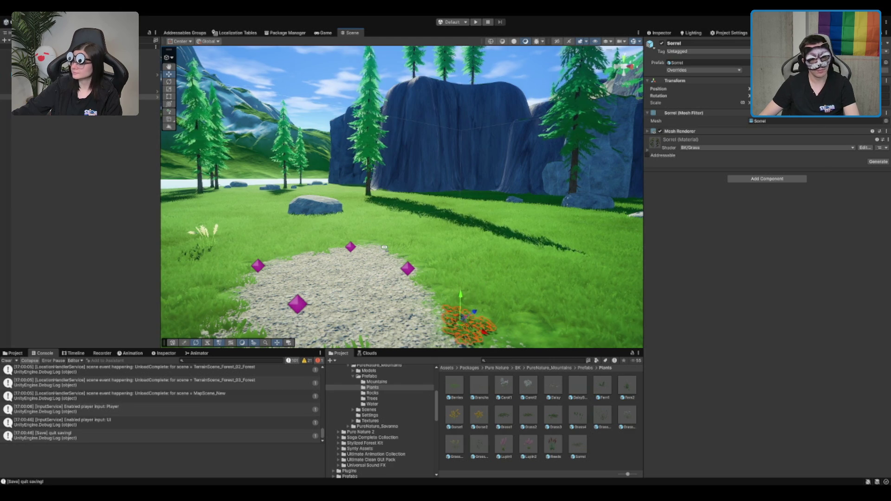
scroll(382, 245, up, 5)
scroll(381, 245, down, 5)
scroll(470, 209, up, 5)
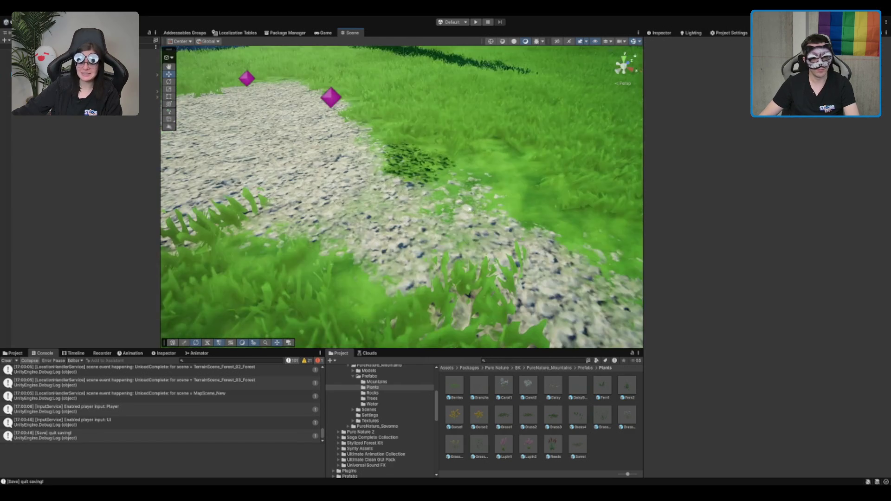
scroll(470, 209, down, 5)
scroll(390, 262, down, 10)
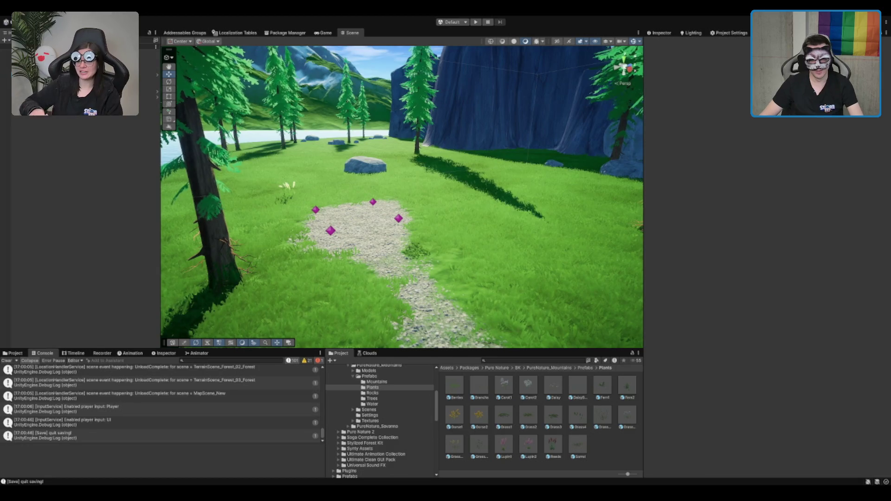
Drop a Grass4 clump into the meadow and move it closer to the path
click(577, 414)
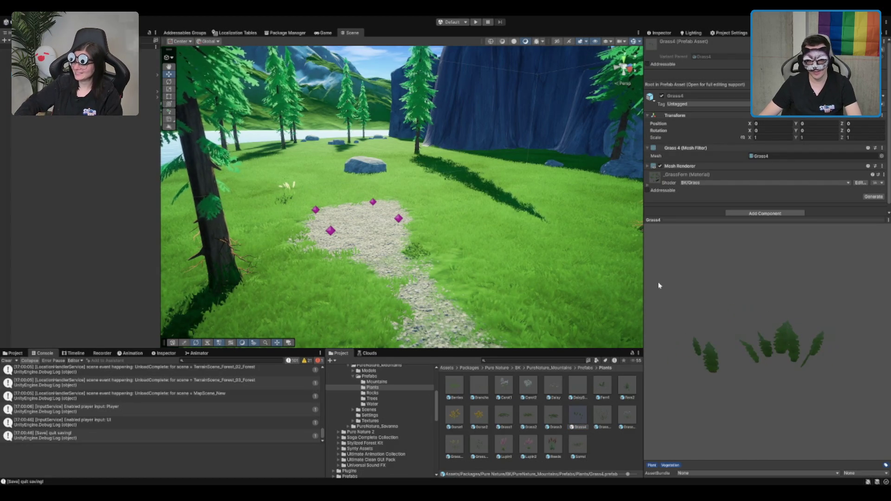
scroll(534, 281, up, 2)
scroll(534, 282, up, 2)
click(522, 278)
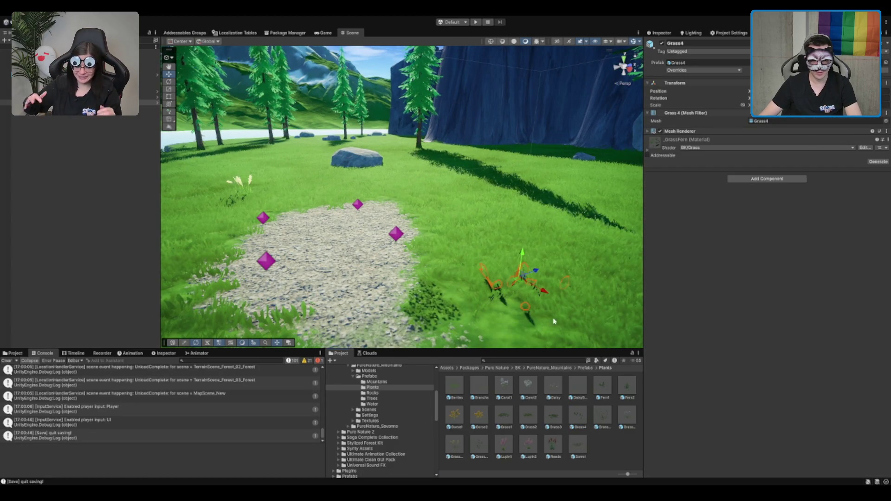
mouse_move(525, 284)
mouse_down()
mouse_move(474, 238)
mouse_move(469, 167)
mouse_move(471, 187)
mouse_up()
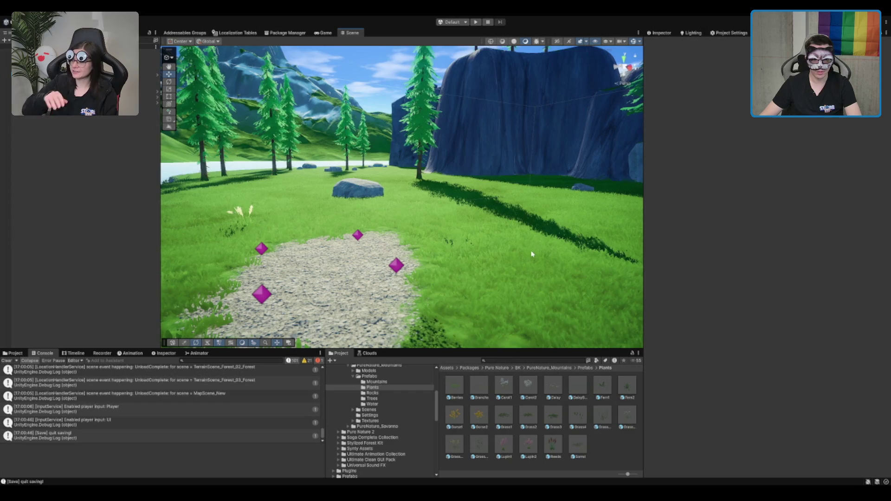
click(531, 263)
click(595, 454)
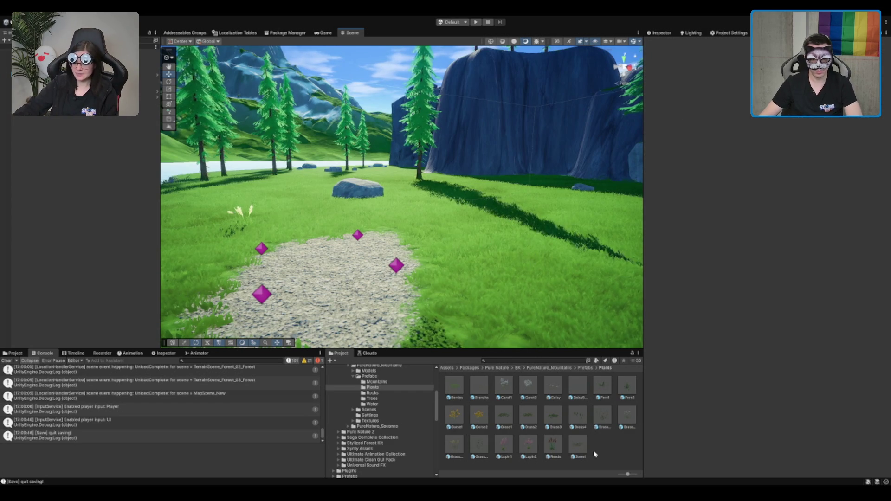
Try placing a GrassMountain1 clump, then remove it again
drag(600, 428, 514, 295)
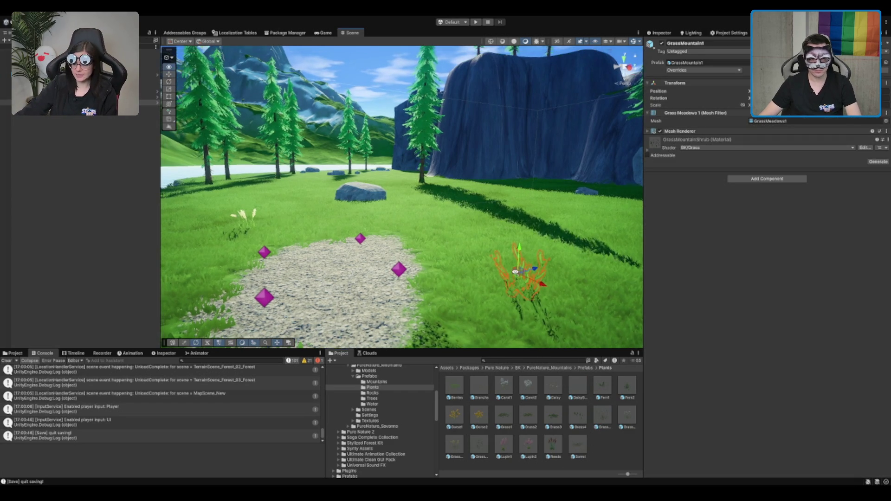
key(Delete)
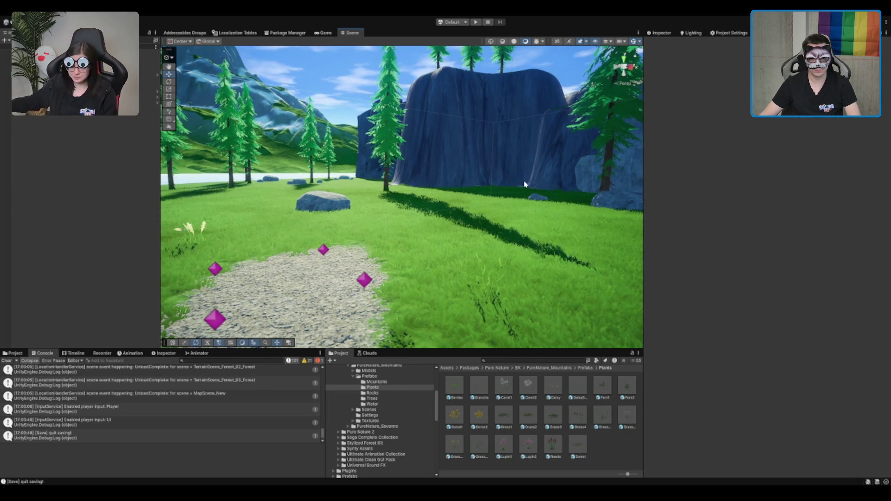
key(ctrl+z)
key(ctrl+y)
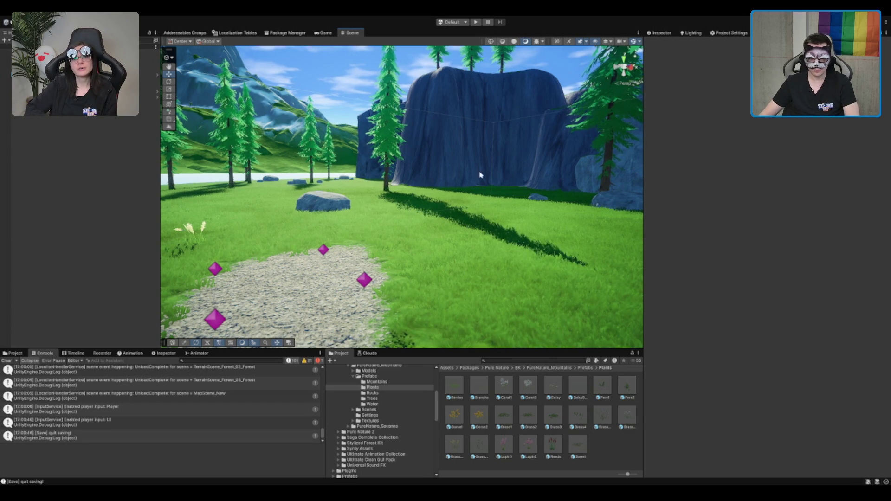
Place a Branchs plant on the path and replace it with a Daisy
click(480, 387)
click(454, 389)
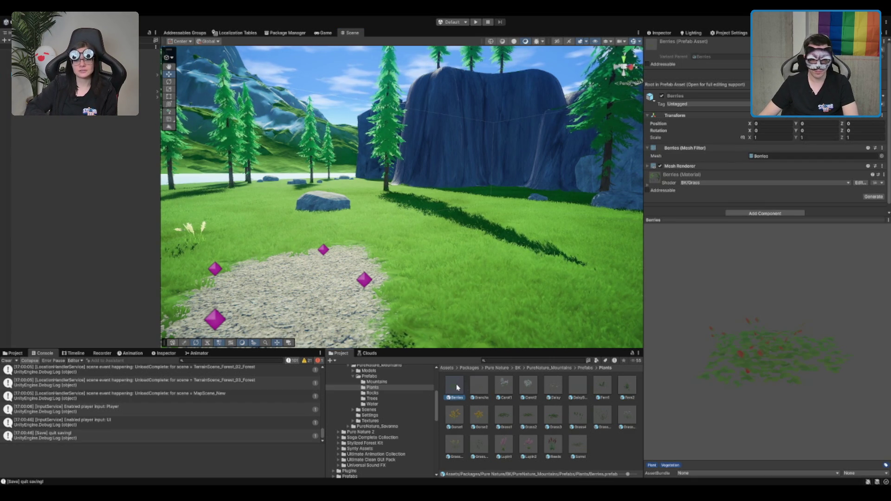
drag(334, 290, 358, 291)
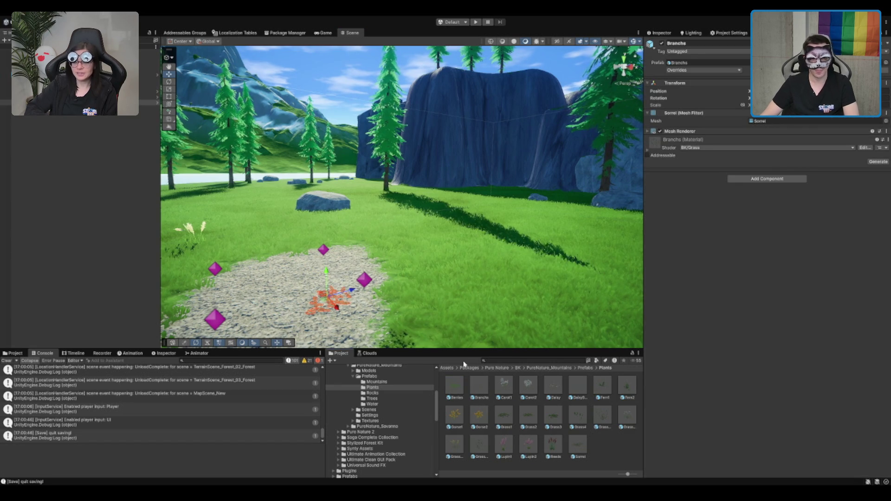
drag(531, 369, 347, 306)
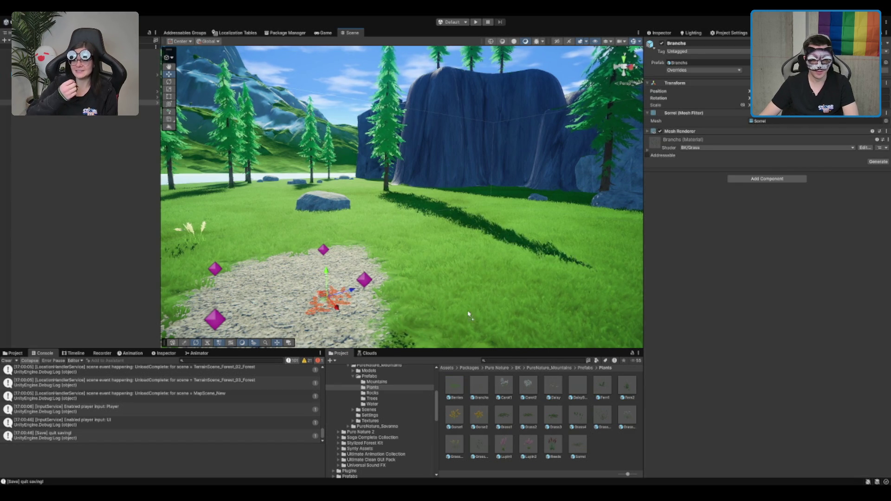
drag(416, 340, 417, 338)
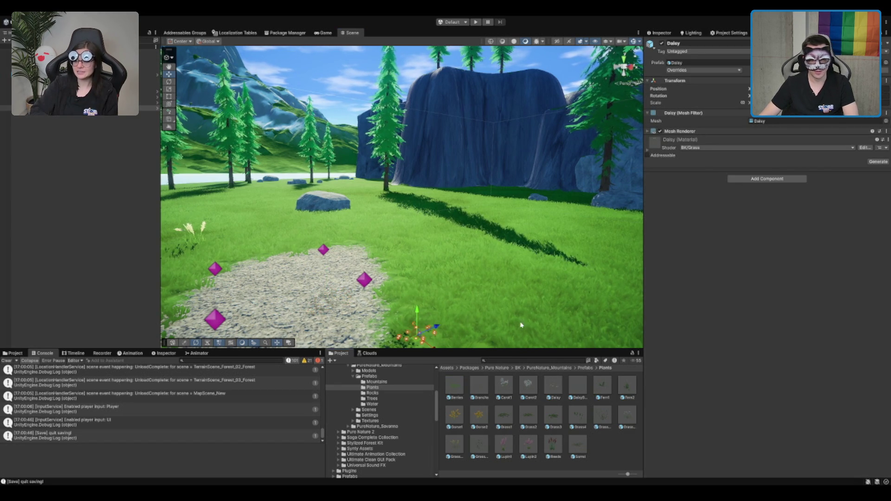
Place Lupin2 and Lupin1 plants side by side in the grass
drag(539, 449, 462, 293)
drag(509, 452, 515, 324)
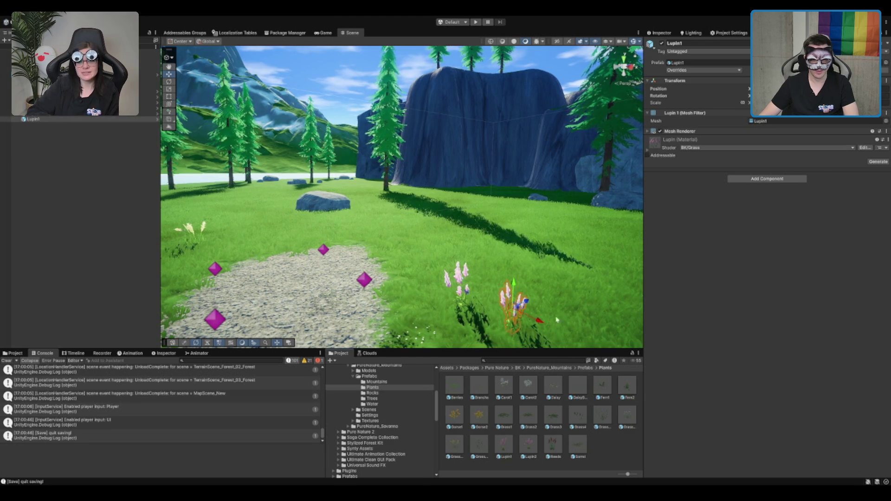
click(337, 109)
scroll(418, 185, down, 10)
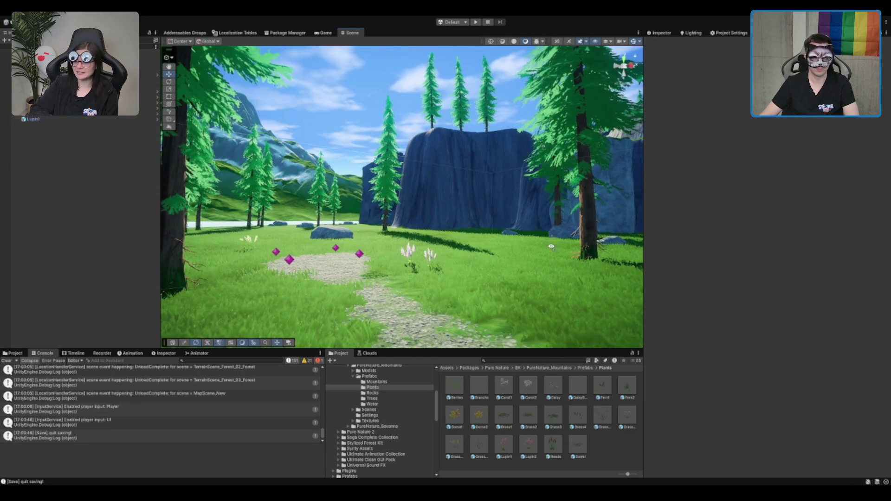
scroll(502, 226, up, 3)
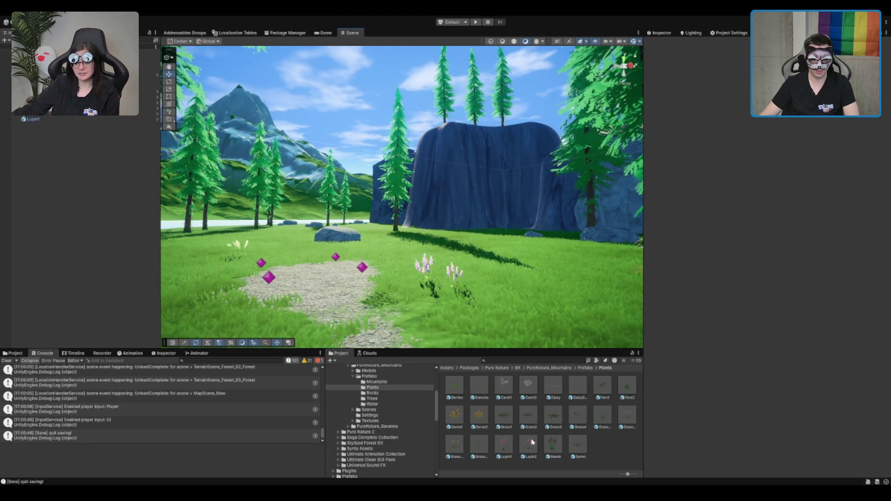
Try Gorse2 and Reeds plants beside the lupins, removing both again
mouse_move(476, 346)
mouse_down()
mouse_move(443, 259)
mouse_move(430, 290)
mouse_up()
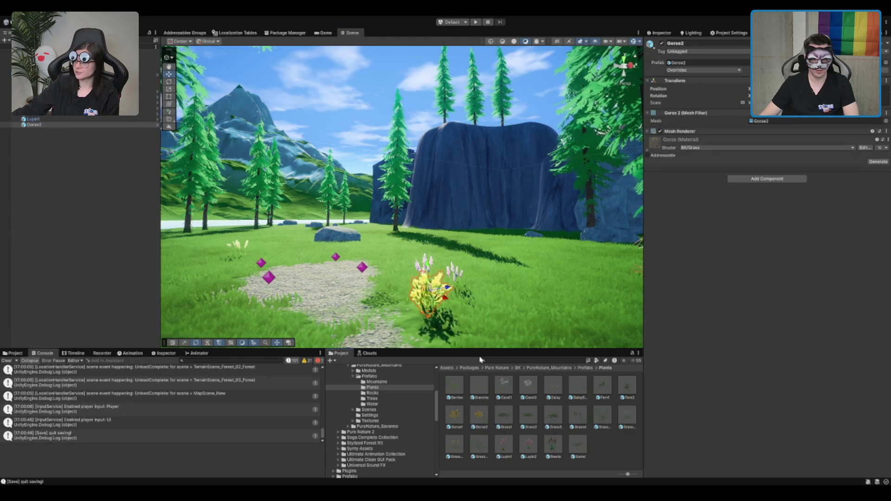
key(ctrl+z)
mouse_move(552, 444)
mouse_down()
mouse_move(559, 441)
mouse_move(506, 291)
mouse_up()
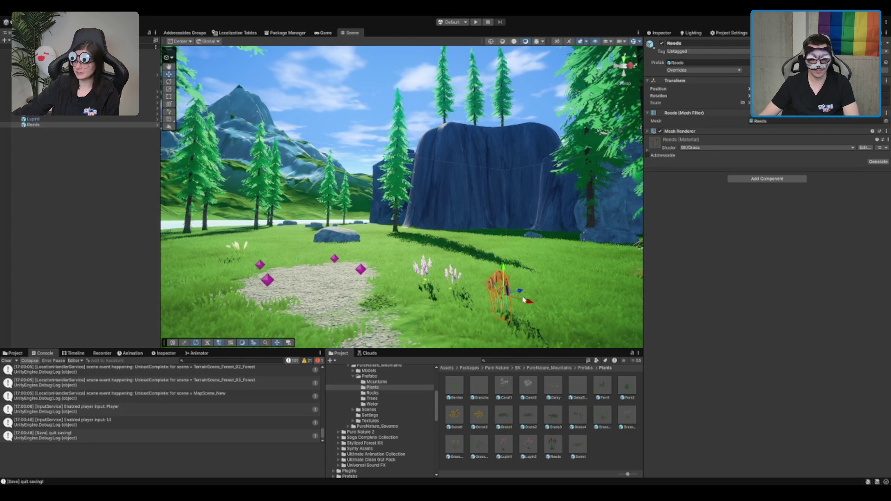
key(f)
scroll(469, 255, down, 2)
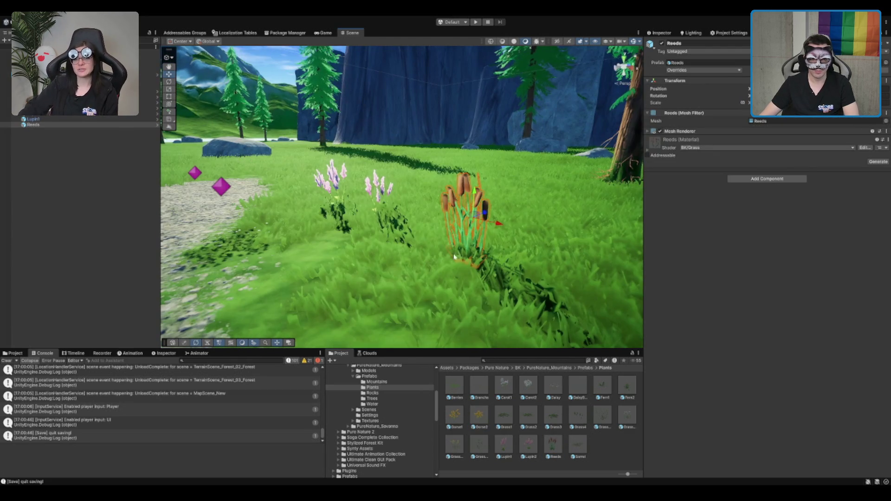
drag(450, 258, 454, 257)
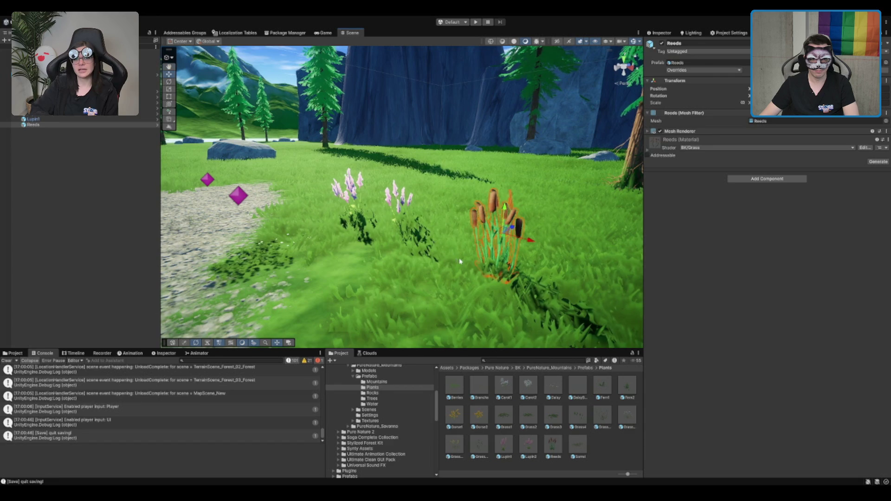
key(ctrl+z)
click(551, 446)
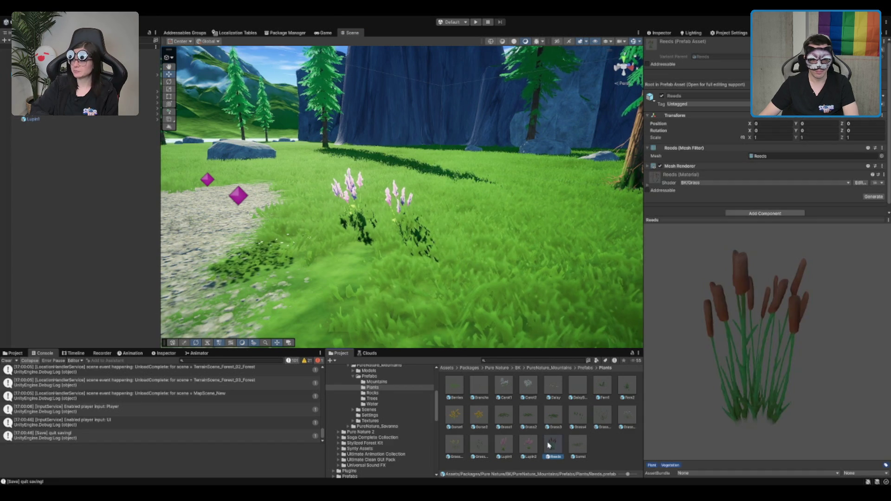
click(382, 398)
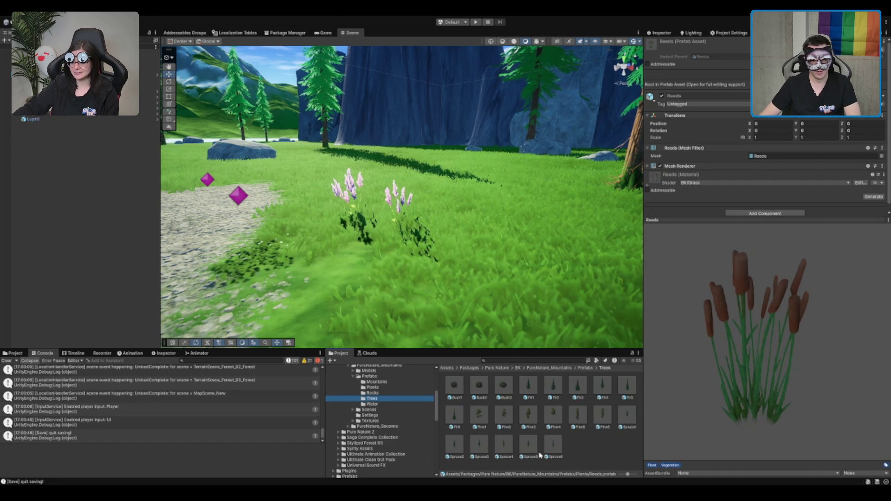
Place Pine4, Pine3 and Pine5 trees on the meadow from the Trees folder
scroll(478, 312, down, 10)
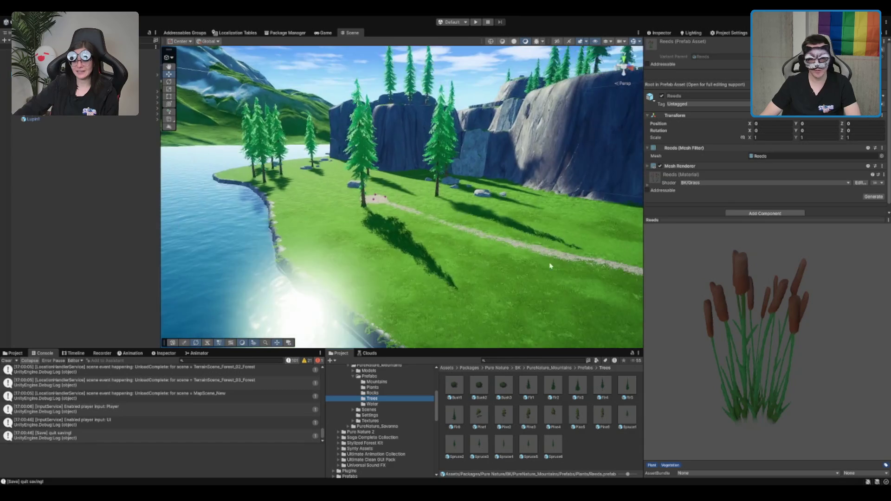
drag(558, 423, 434, 265)
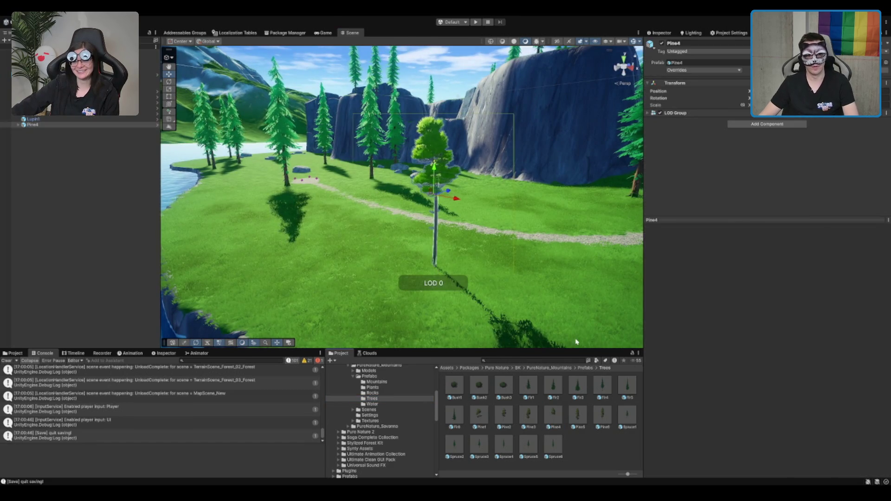
mouse_move(528, 414)
mouse_down()
mouse_move(490, 270)
mouse_move(485, 309)
mouse_up()
drag(577, 414, 399, 260)
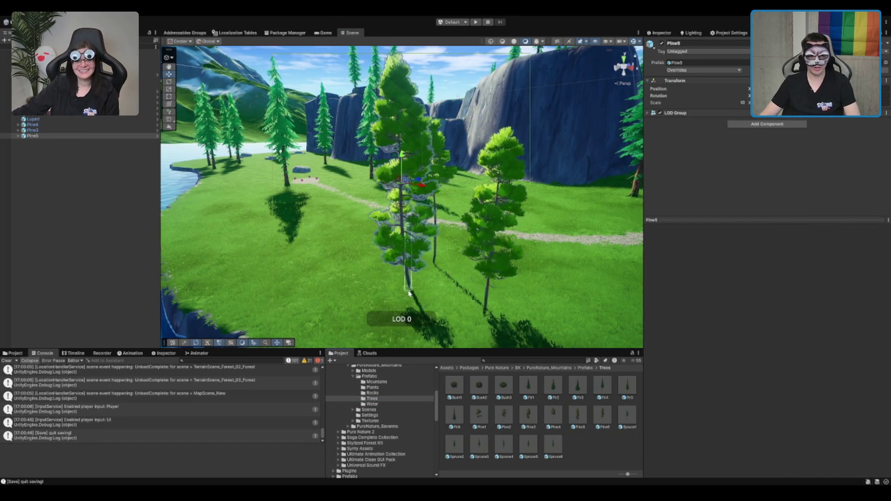
Swing the view back across the lake and new trees, then select the Pine2 prefab
scroll(399, 260, up, 5)
drag(498, 256, 483, 184)
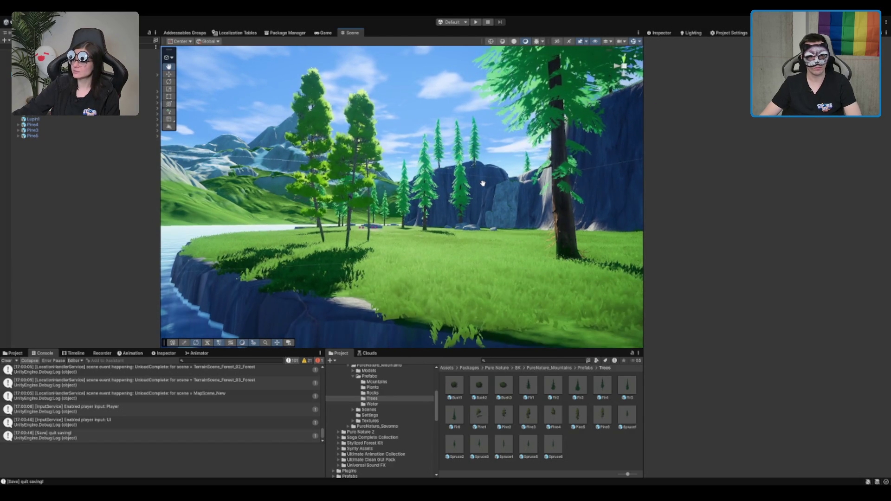
scroll(445, 186, up, 5)
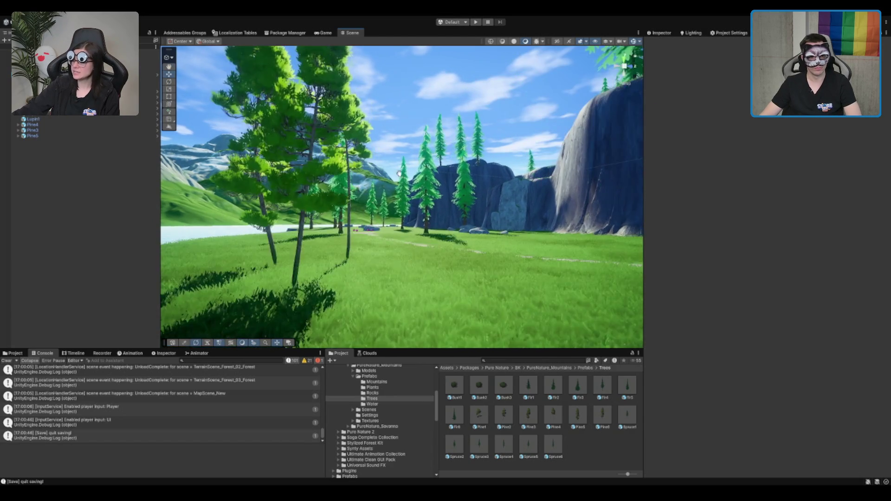
drag(409, 187, 396, 201)
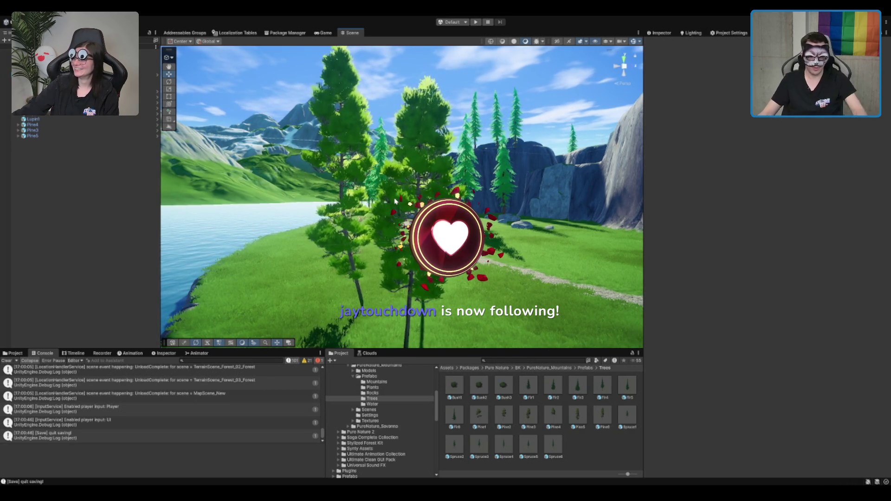
click(514, 411)
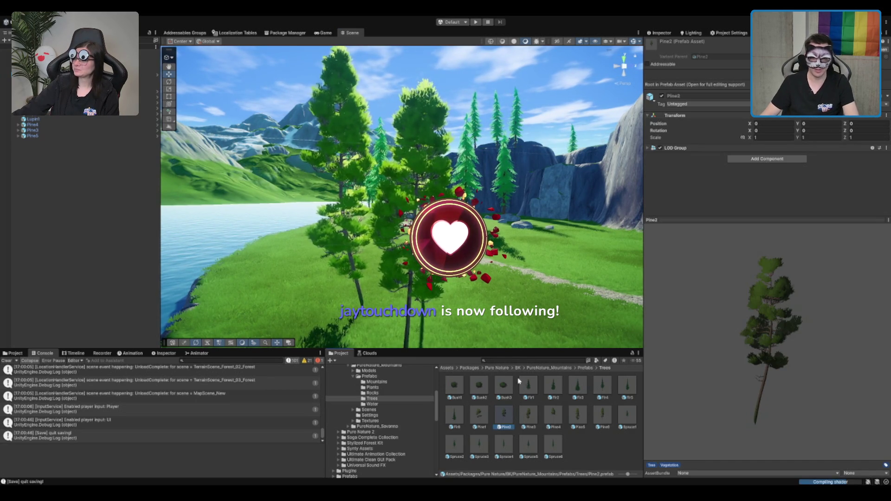
Place a Pine1 tree by the lakeside and a Pine6 tree in the meadow
scroll(532, 290, up, 5)
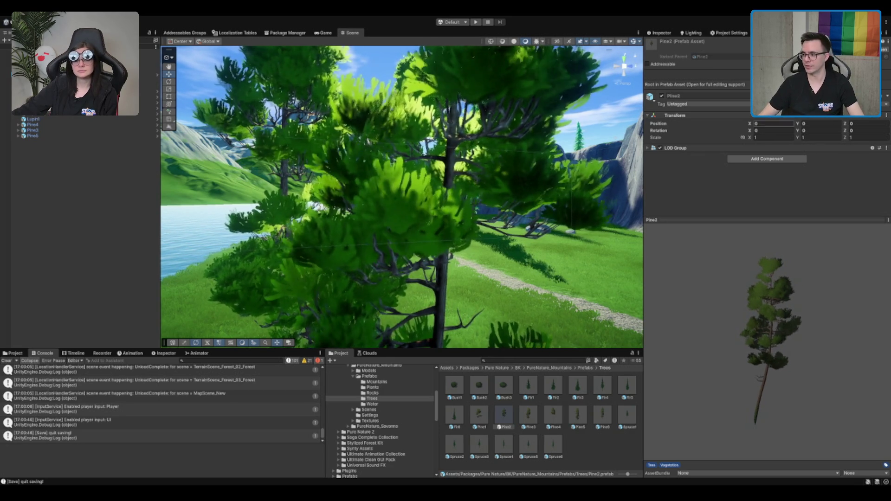
scroll(510, 242, down, 5)
scroll(510, 242, up, 5)
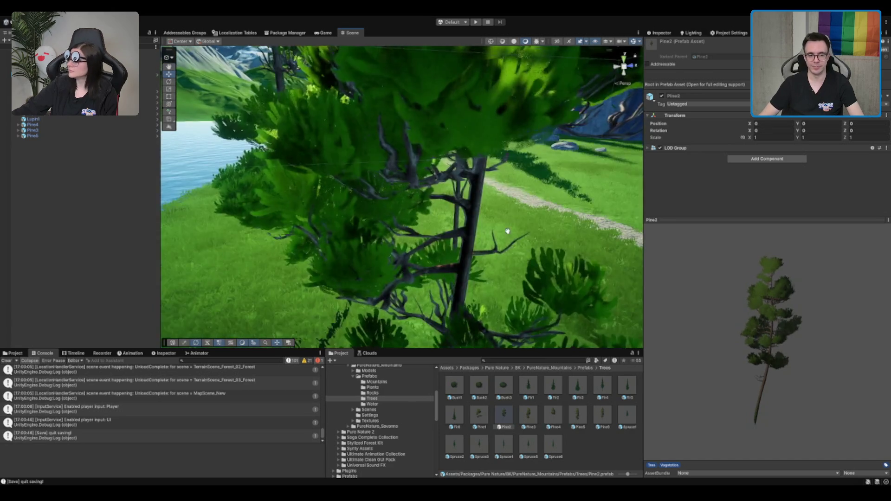
scroll(509, 242, down, 3)
scroll(509, 225, up, 5)
scroll(522, 184, up, 5)
scroll(522, 184, up, 5)
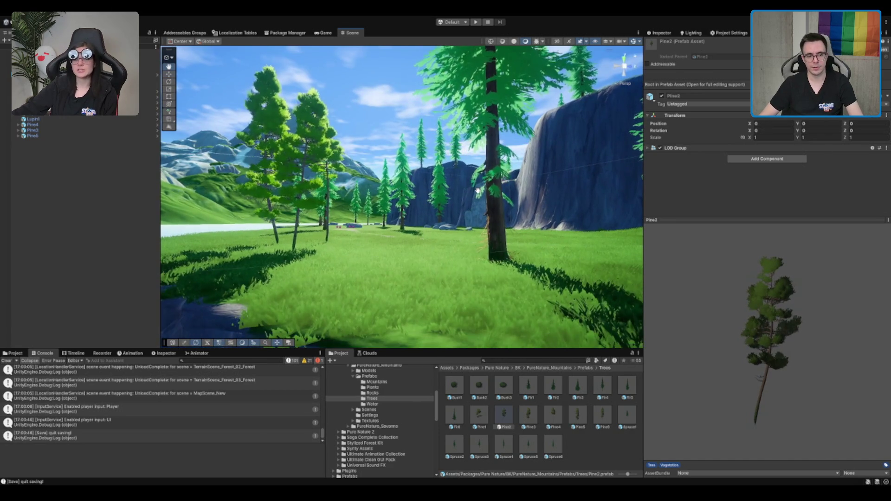
scroll(477, 190, down, 3)
drag(479, 414, 410, 232)
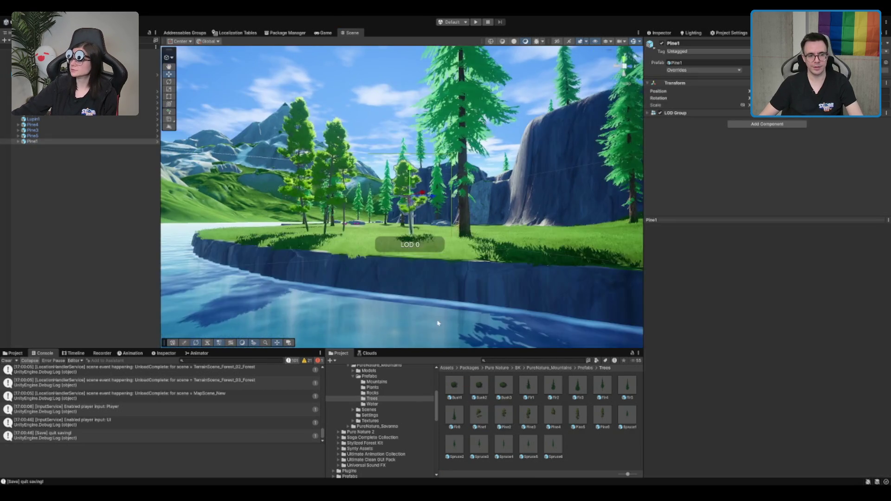
scroll(455, 280, up, 5)
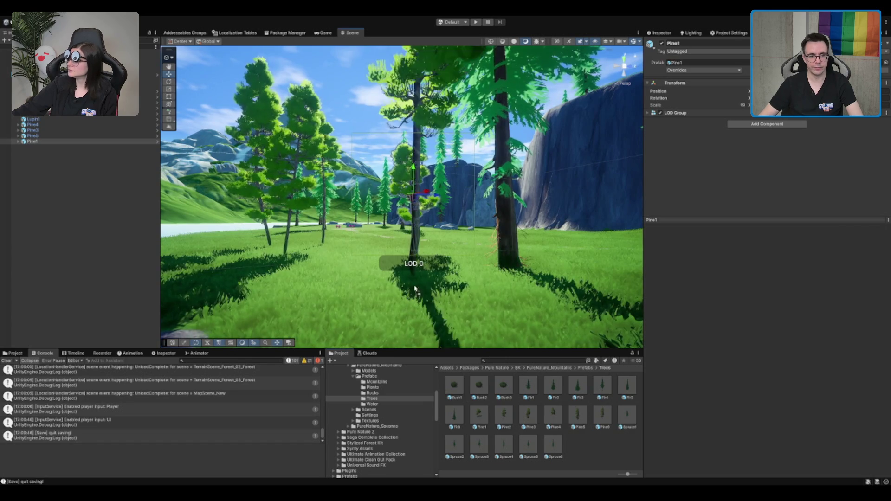
drag(602, 414, 378, 251)
scroll(386, 263, down, 3)
key(f)
click(462, 106)
Try Bush3 and Bush2 bushes in the meadow, undoing the Bush2 placement
scroll(462, 107, up, 3)
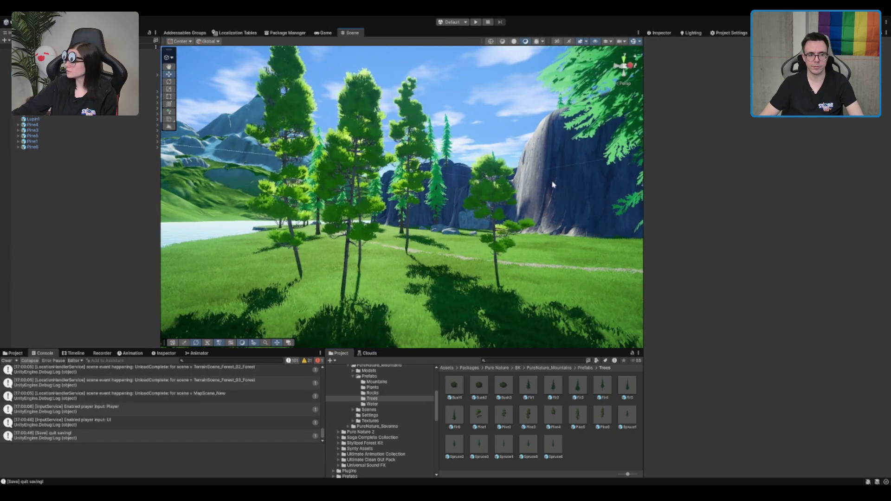
scroll(548, 184, up, 2)
drag(444, 299, 443, 299)
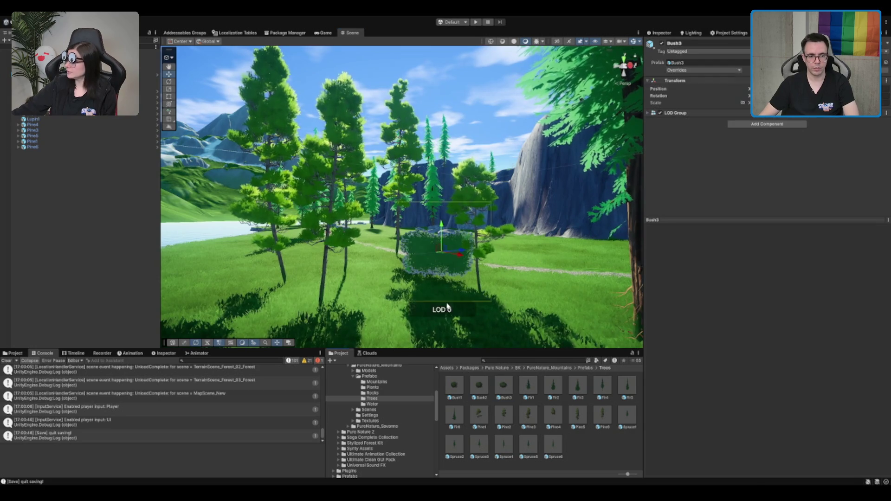
mouse_move(479, 385)
mouse_down()
mouse_move(459, 258)
mouse_move(401, 260)
mouse_move(410, 274)
mouse_move(418, 248)
mouse_up()
key(ctrl+z)
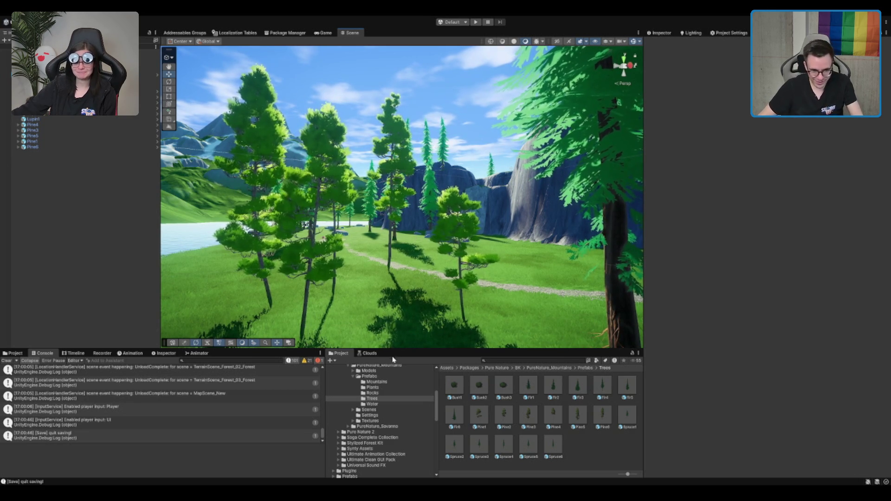
Try Fir3 and Spruce6 trees, delete both, and list the Plants prefabs
click(575, 394)
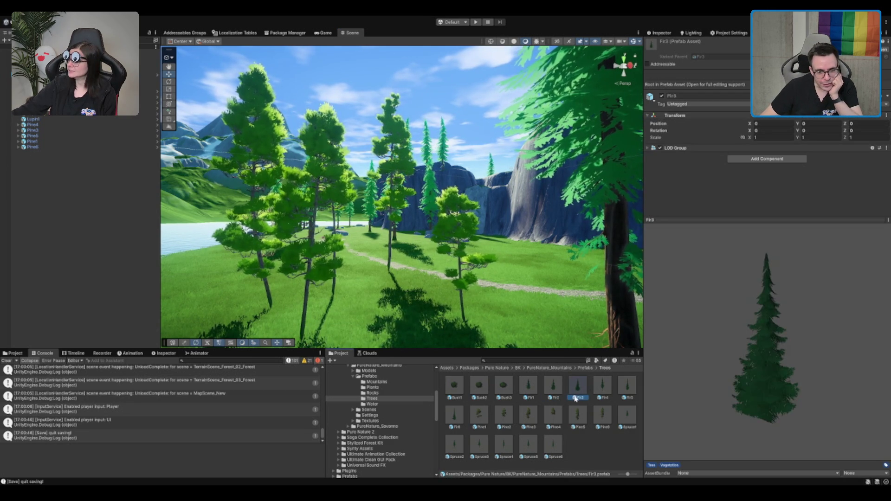
drag(583, 389, 398, 279)
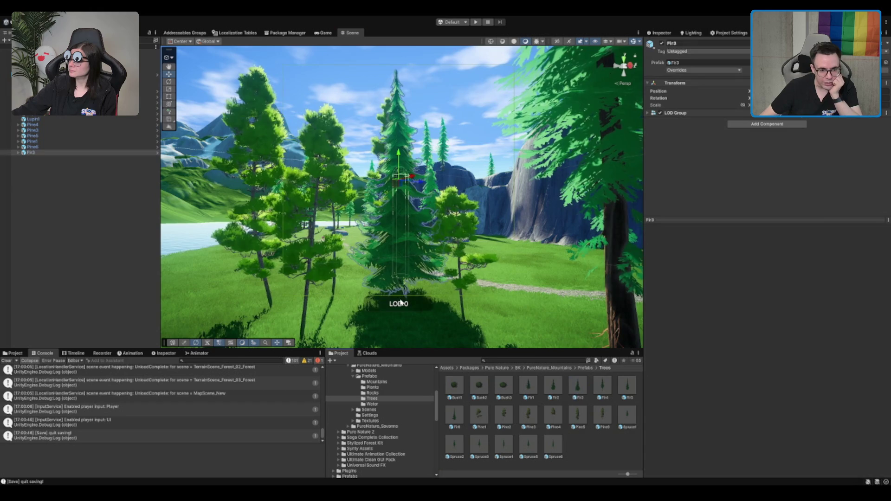
scroll(448, 243, up, 4)
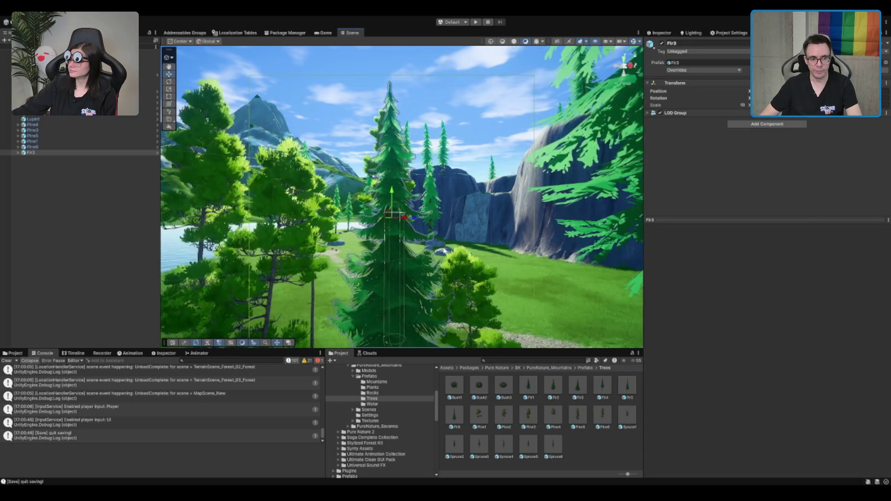
key(Delete)
drag(553, 444, 540, 290)
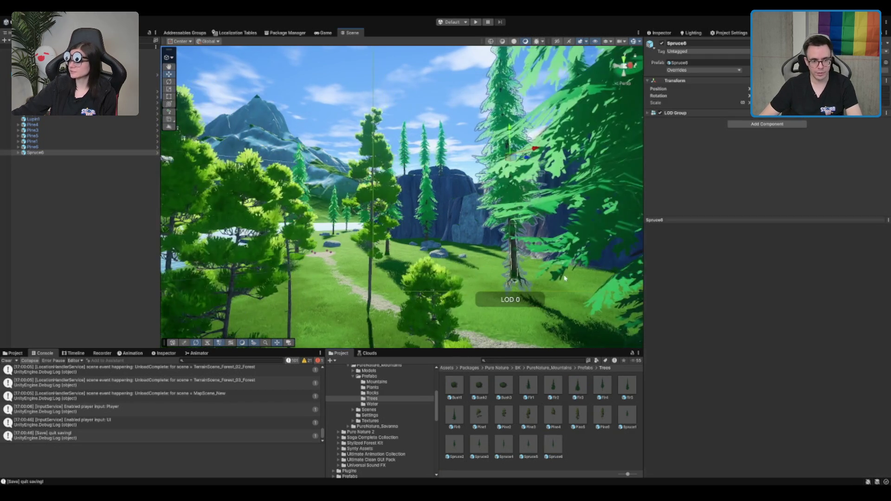
key(Delete)
click(398, 388)
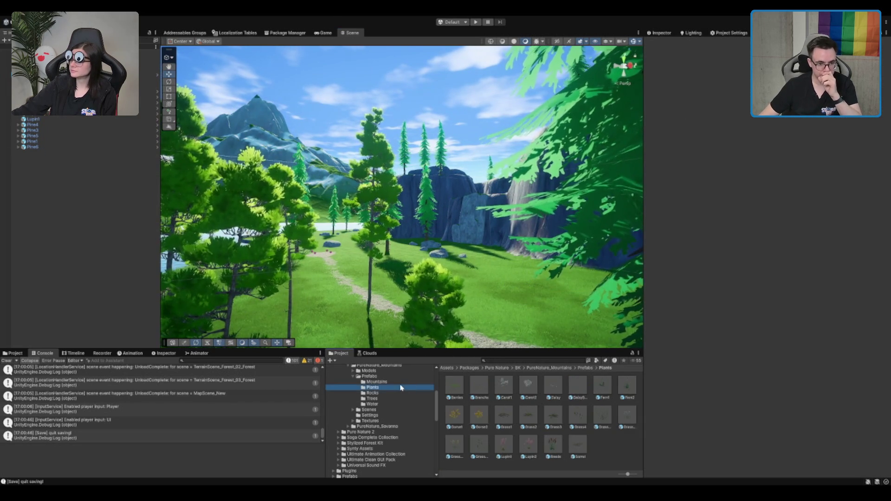
Try a Cliff7 rock from the Rocks prefabs in the scene, then delete it
click(392, 393)
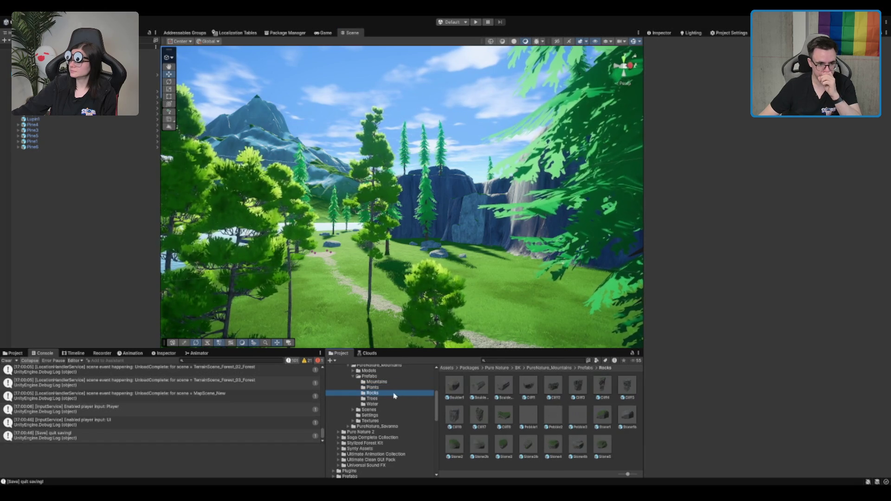
mouse_move(603, 385)
mouse_down()
mouse_move(459, 325)
mouse_move(464, 276)
mouse_up()
key(f)
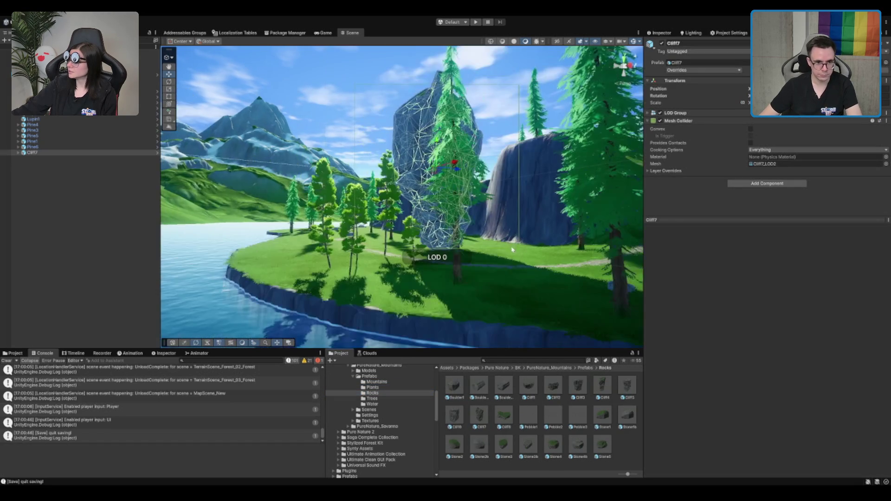
key(Delete)
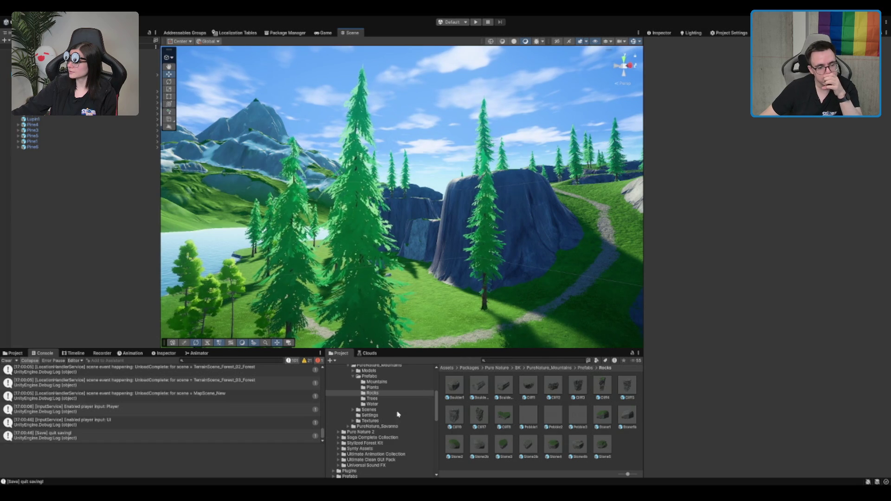
Navigate the Project tree to Prefabs > Water and select the WaterFall prefab
scroll(397, 414, up, 2)
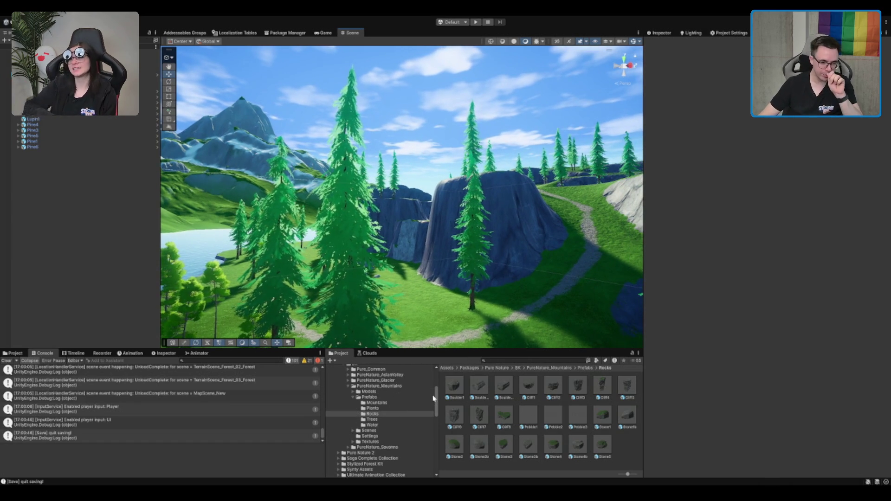
click(378, 398)
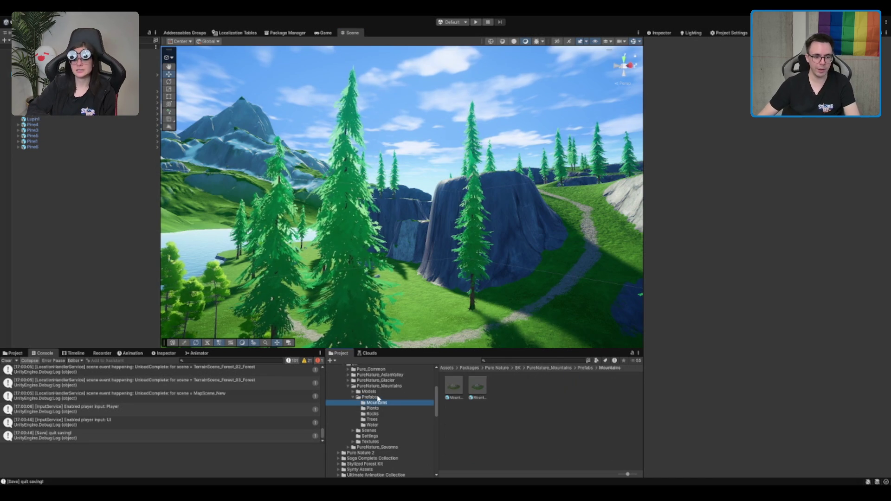
key(Left)
double_click(369, 392)
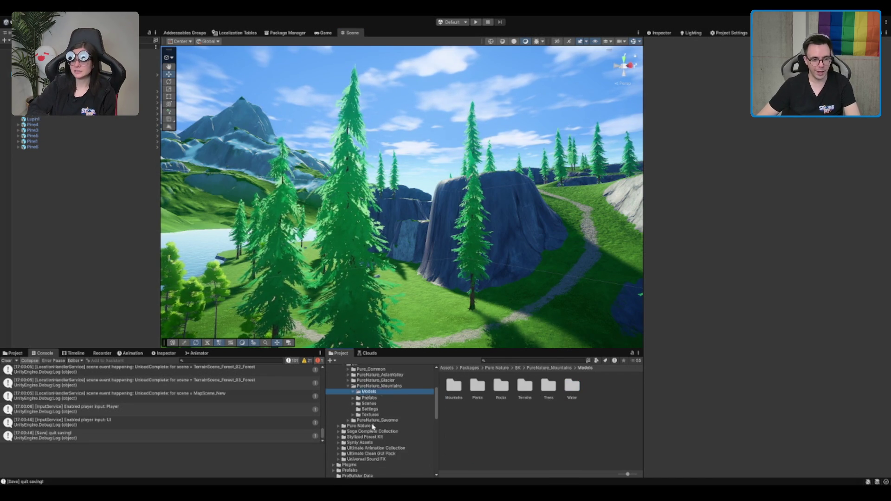
click(373, 403)
key(Left)
key(Left)
key(Down)
key(Right)
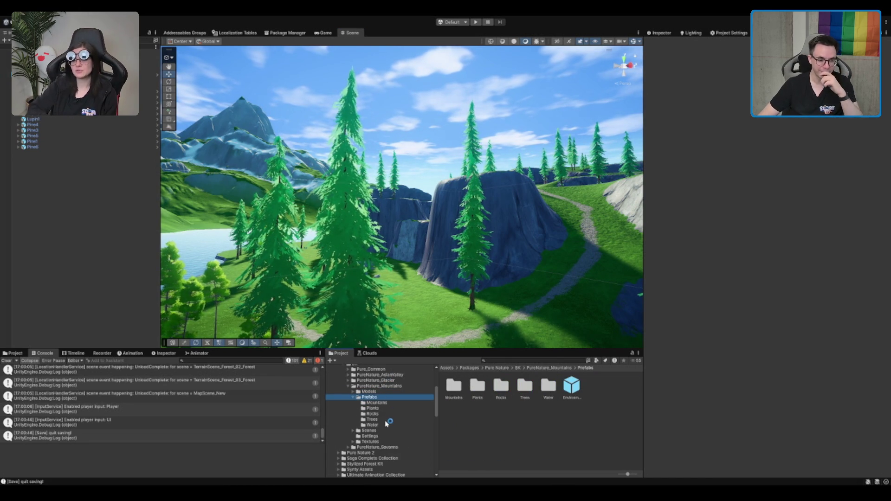
click(386, 424)
click(455, 390)
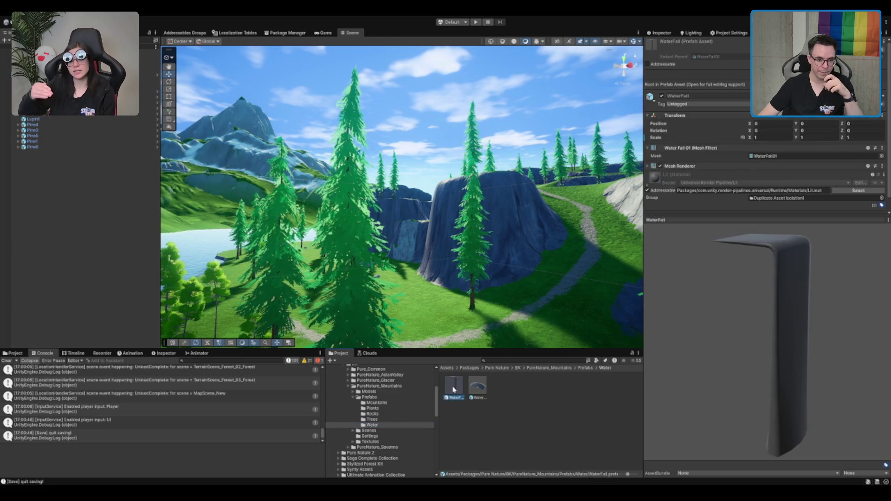
Place a WaterFall in the meadow and rotate it to face the view
drag(454, 390, 435, 310)
key(f)
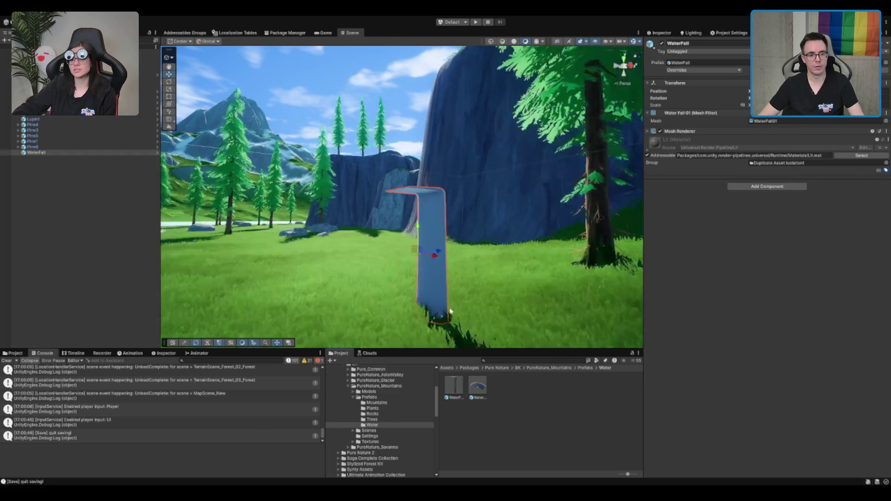
scroll(434, 187, down, 2)
drag(434, 187, 438, 150)
key(e)
mouse_move(438, 194)
mouse_down()
mouse_move(448, 194)
mouse_move(440, 192)
mouse_move(447, 183)
mouse_move(447, 224)
mouse_move(467, 260)
mouse_up()
click(684, 132)
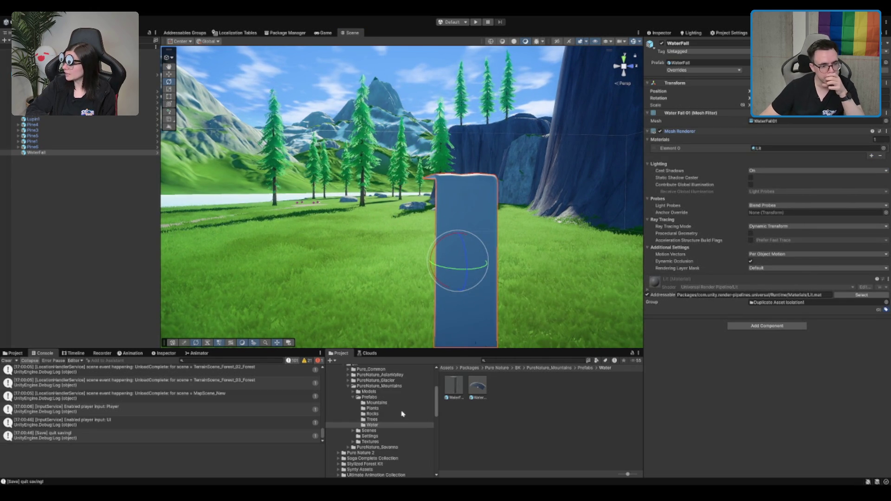
Browse to the Textures > Water > Materials folder of the mountain pack
click(371, 442)
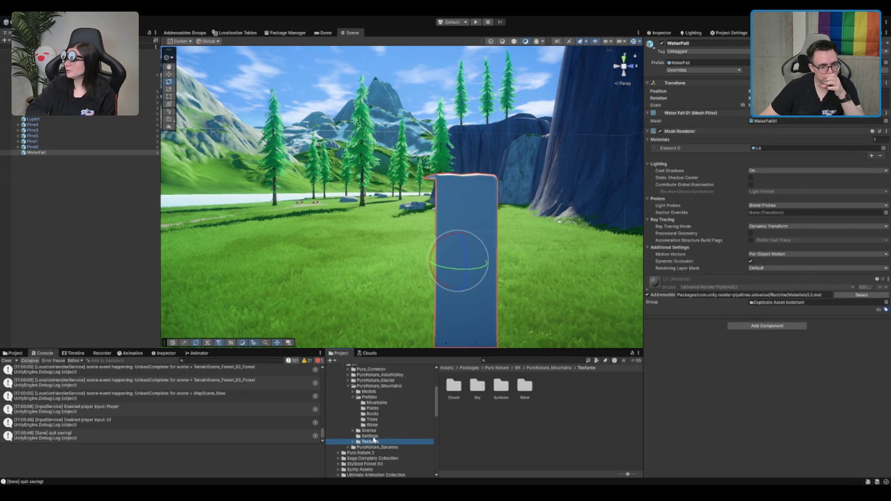
click(374, 436)
click(374, 442)
double_click(454, 385)
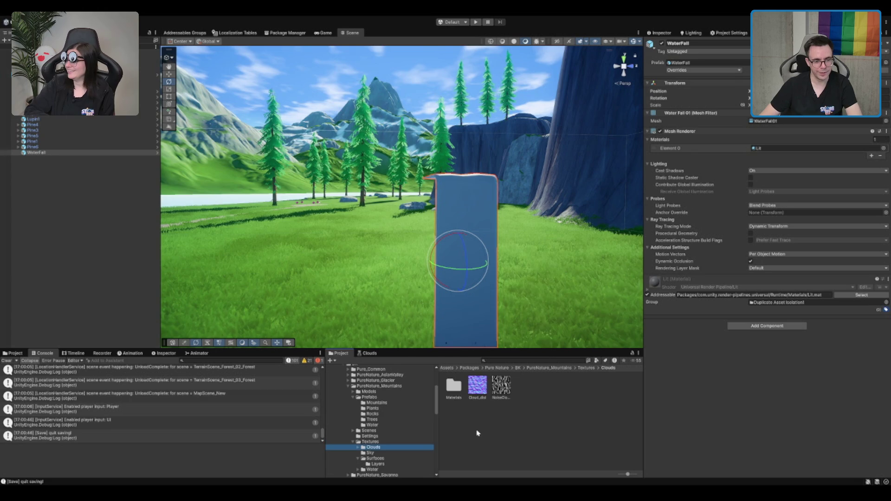
key(Down)
key(Down)
key(Down)
key(Right)
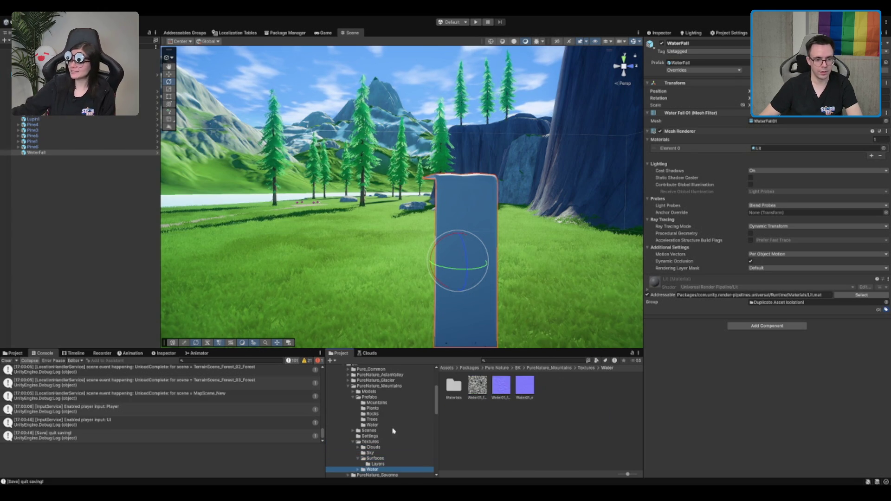
key(Down)
Try the Waterfall3 and Waterfall2 materials on the waterfall mesh, settling on Waterfall3
mouse_move(548, 385)
mouse_down()
mouse_move(433, 206)
mouse_move(446, 214)
mouse_up()
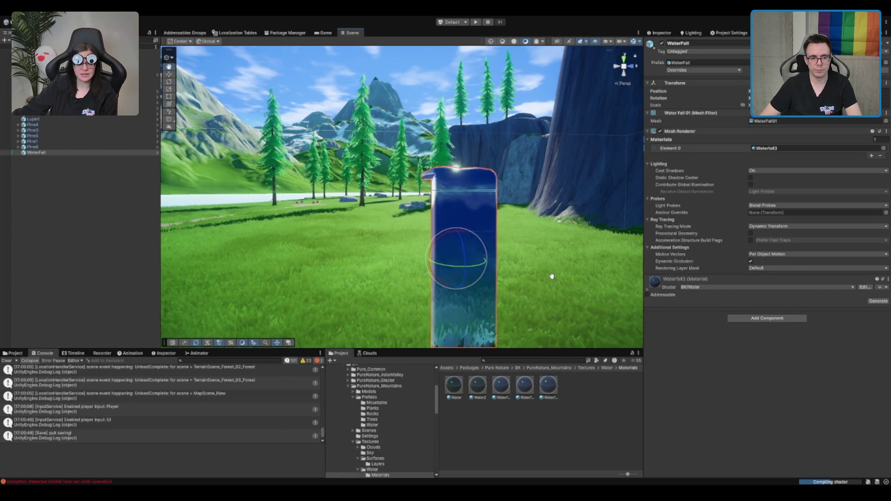
scroll(551, 272, up, 2)
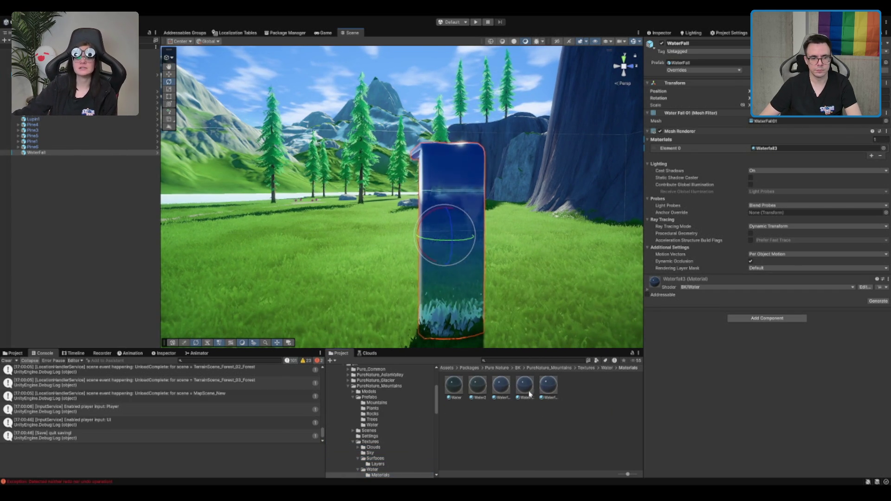
drag(529, 394, 453, 279)
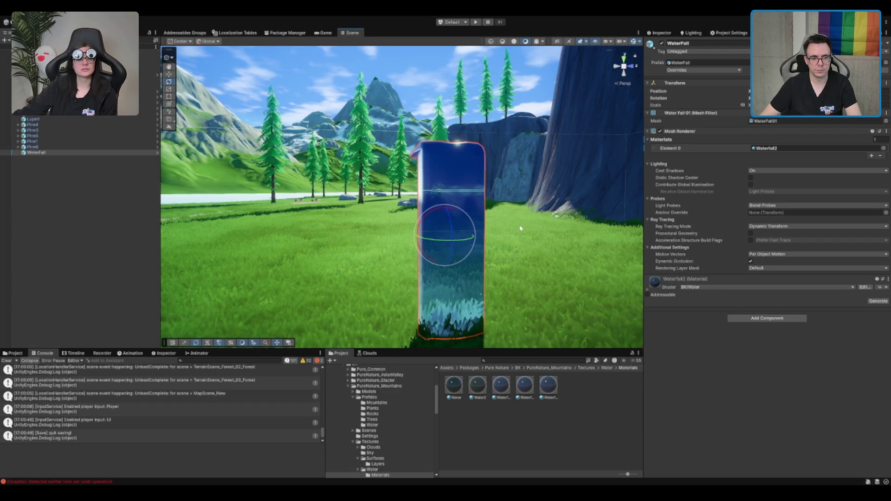
mouse_move(521, 228)
mouse_down()
mouse_move(468, 243)
mouse_move(389, 218)
mouse_move(390, 266)
mouse_up()
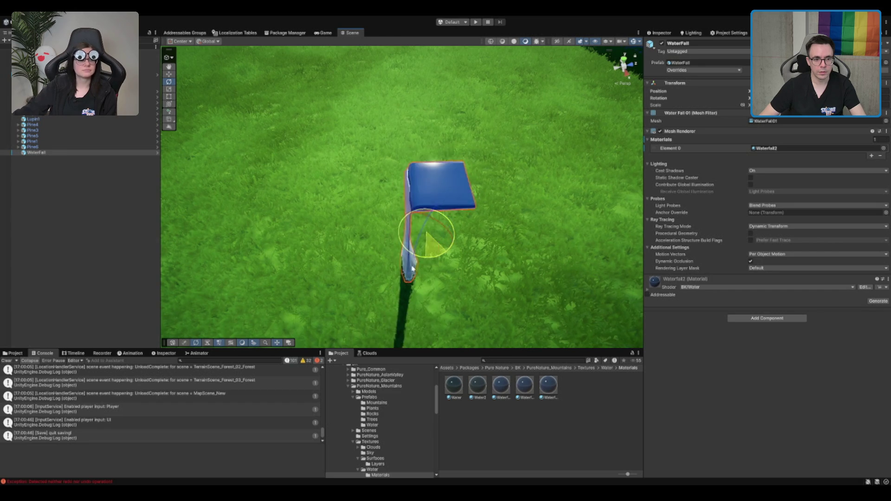
drag(548, 386, 423, 191)
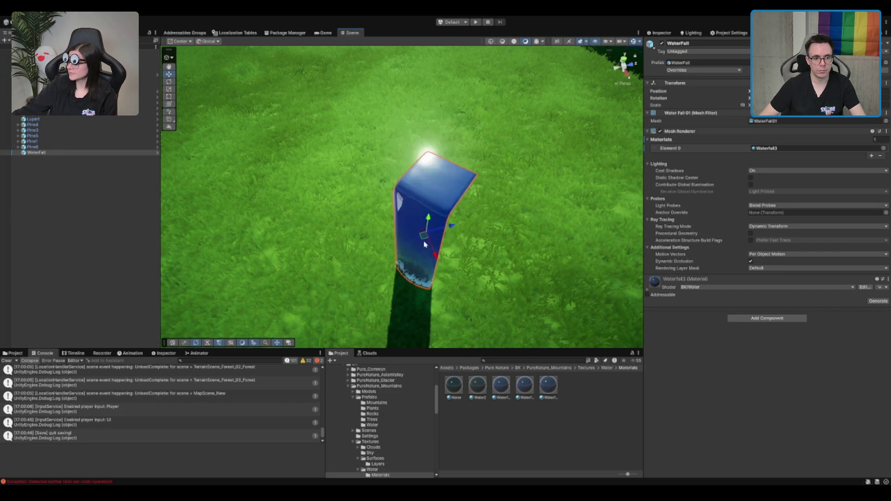
mouse_move(426, 236)
mouse_down()
mouse_move(523, 157)
mouse_move(483, 211)
mouse_up()
key(f)
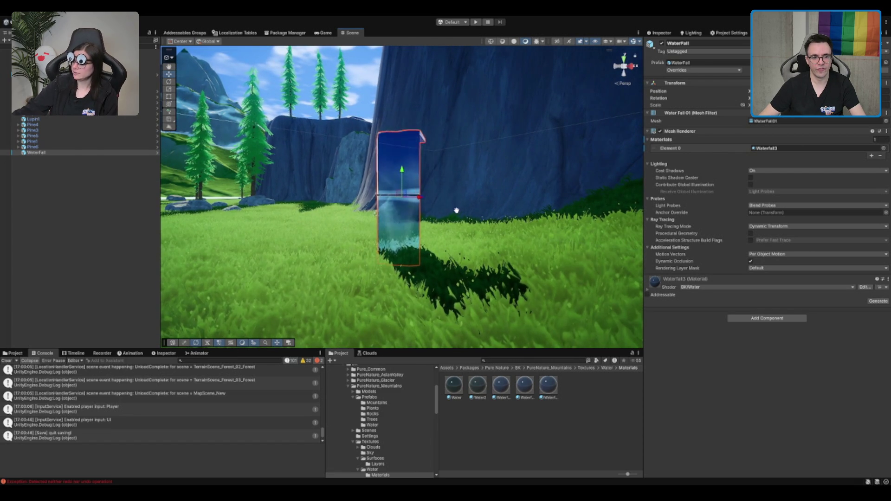
drag(454, 210, 497, 216)
Tilt the waterfall block's top to the left, then delete the waterfall from the scene
key(r)
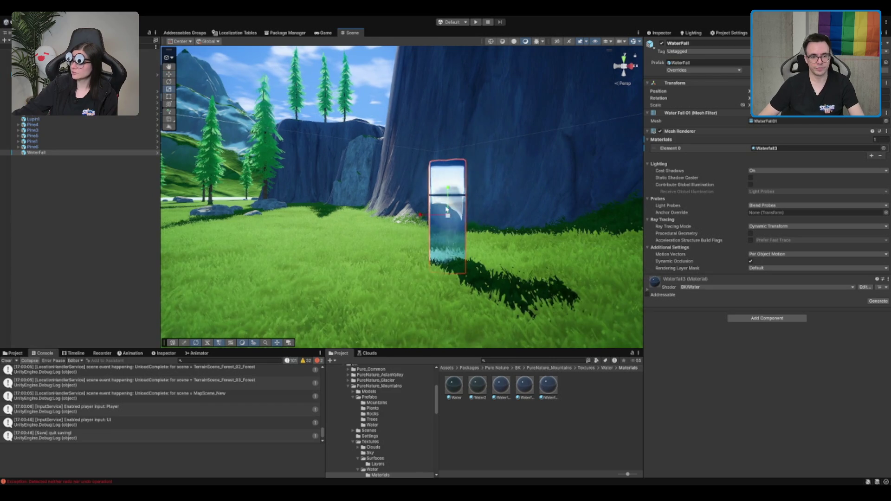
scroll(499, 209, up, 3)
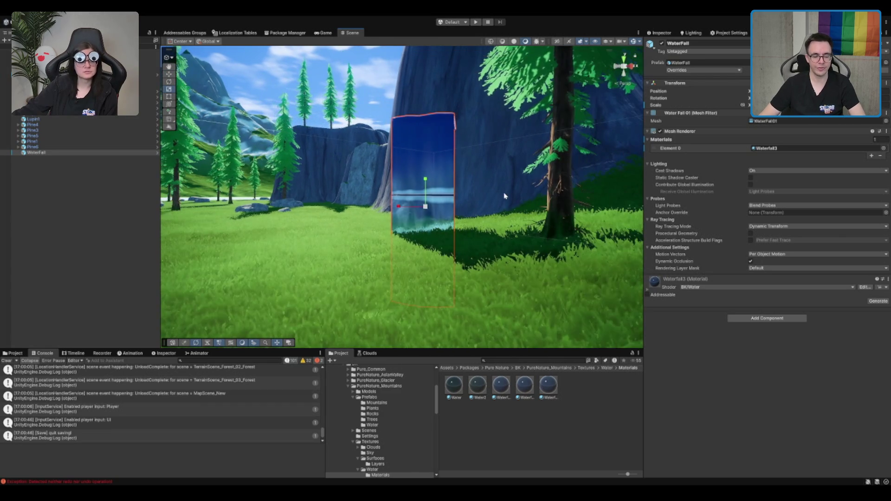
drag(505, 196, 393, 162)
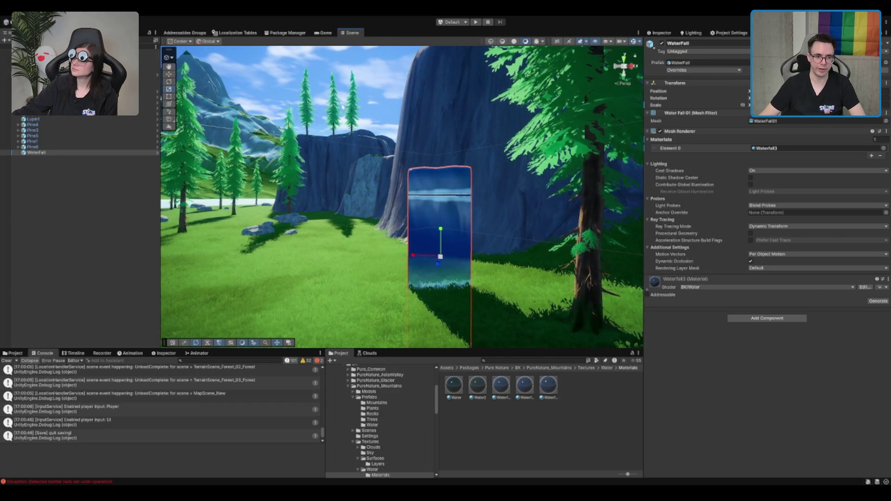
click(352, 82)
mouse_move(496, 167)
mouse_down()
mouse_move(509, 193)
mouse_move(464, 186)
mouse_move(422, 200)
mouse_up()
click(354, 155)
mouse_move(354, 155)
mouse_down()
mouse_move(342, 193)
mouse_move(335, 121)
mouse_move(384, 212)
mouse_move(370, 221)
mouse_move(411, 199)
mouse_up()
key(e)
mouse_move(353, 241)
mouse_down()
mouse_move(348, 285)
mouse_move(368, 278)
mouse_move(298, 308)
mouse_move(54, 328)
mouse_move(140, 279)
mouse_up()
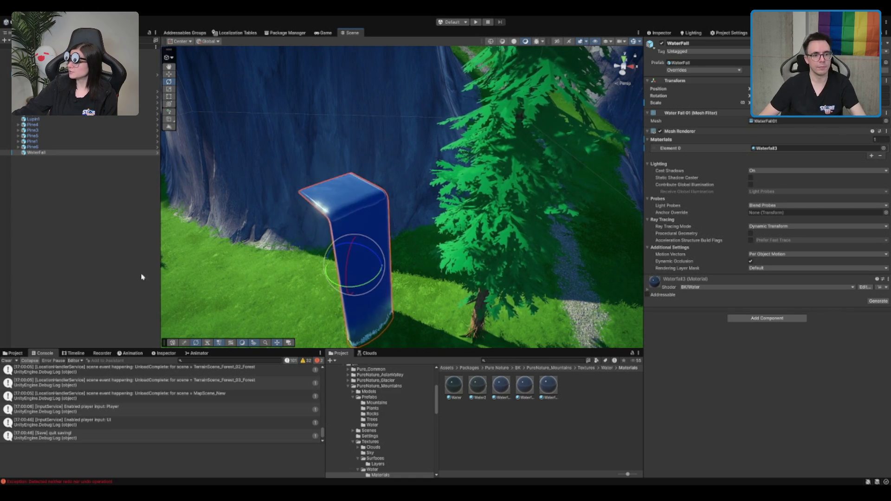
click(307, 192)
scroll(307, 193, down, 5)
key(Delete)
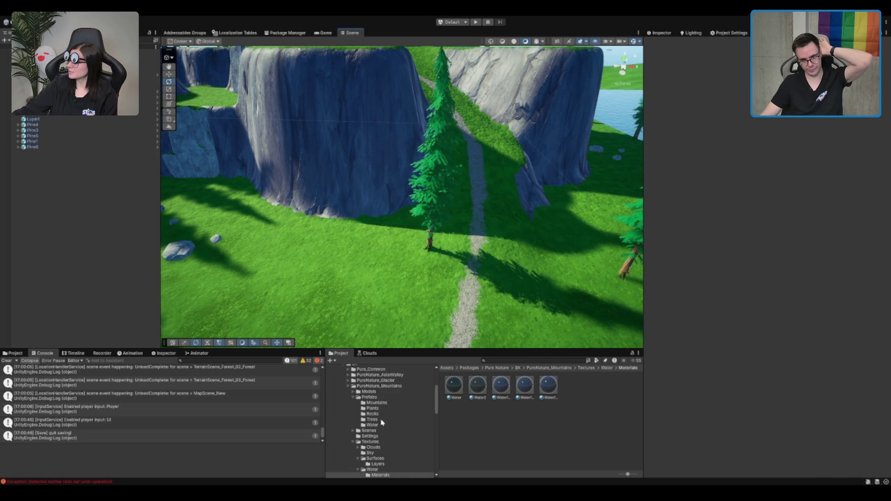
scroll(445, 191, down, 10)
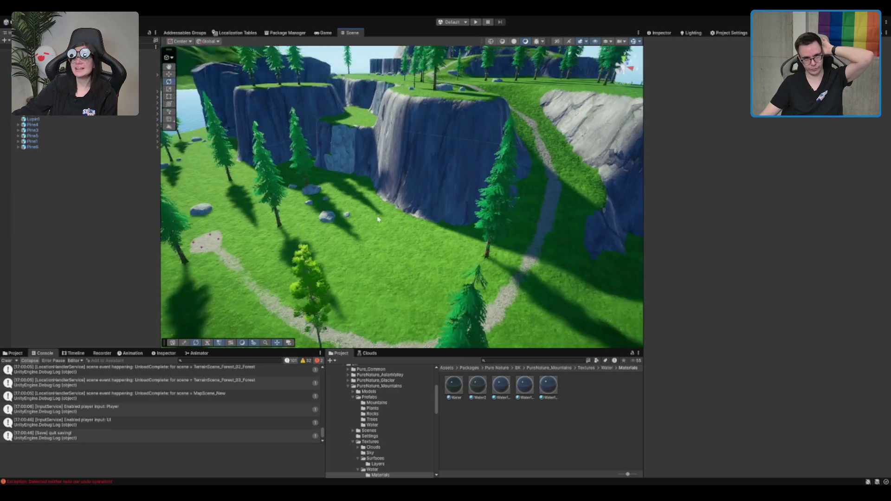
scroll(445, 191, up, 10)
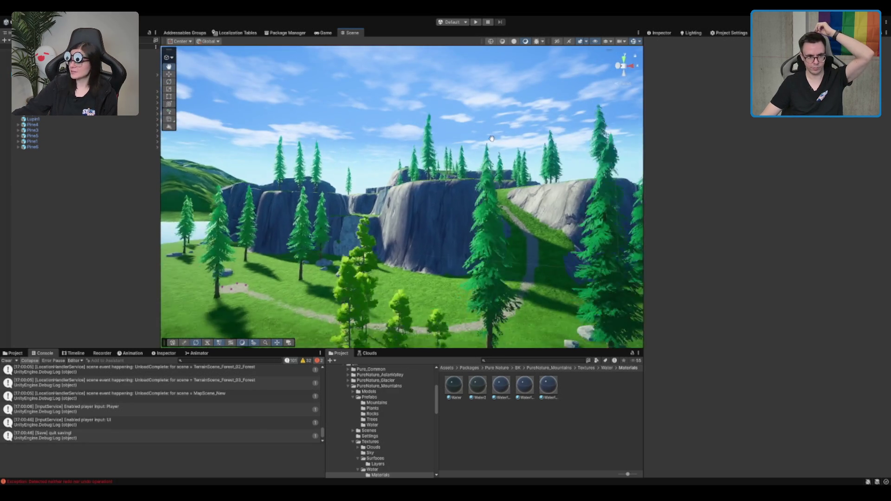
scroll(435, 247, up, 5)
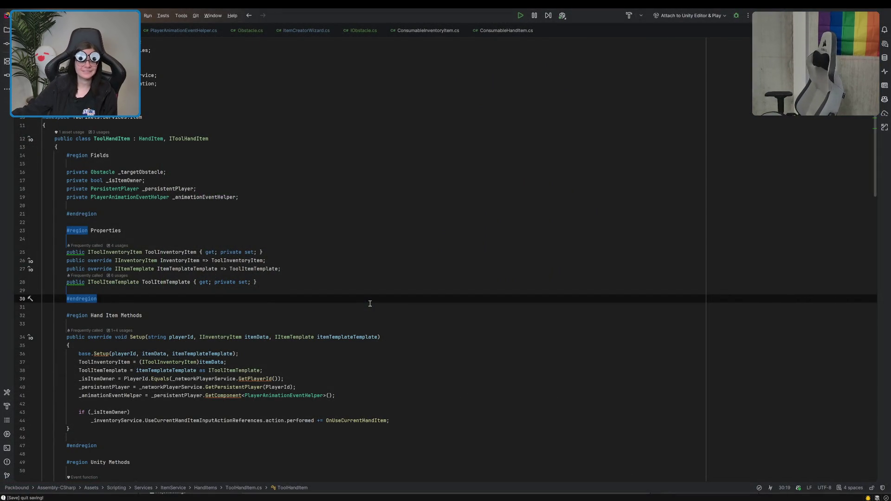
Read ToolHandItem.cs from line 31 through Setup, FindTargetObstacle and OnAnimationAction, then return to Unity
click(370, 304)
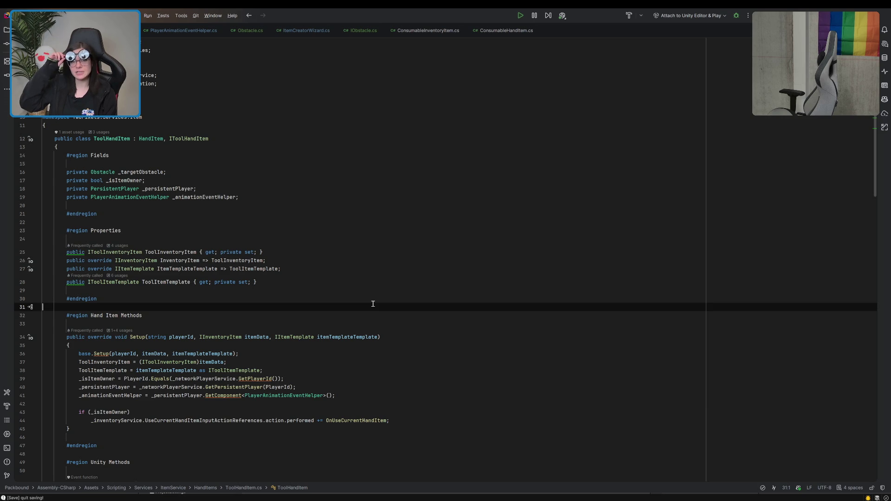
scroll(337, 220, down, 10)
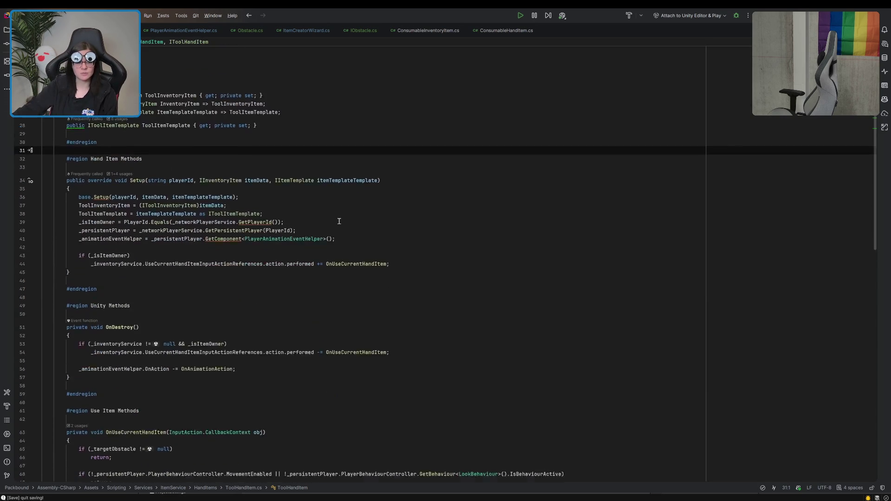
scroll(338, 222, down, 6)
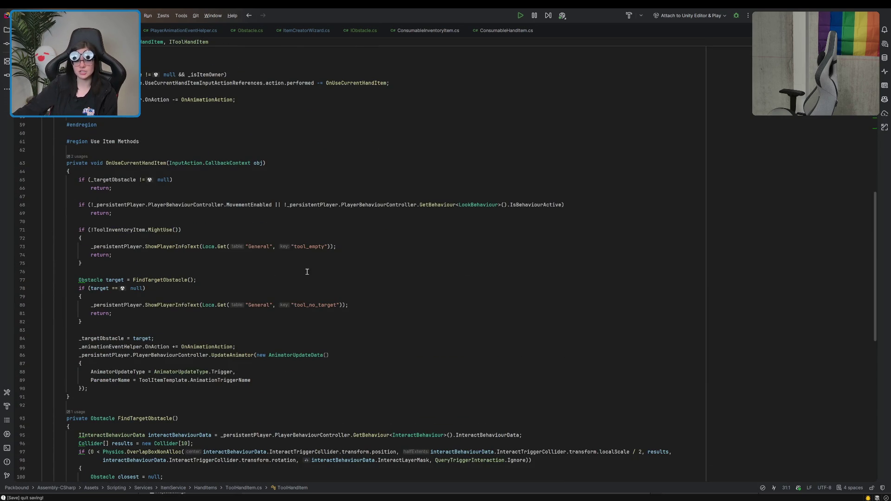
scroll(306, 272, down, 7)
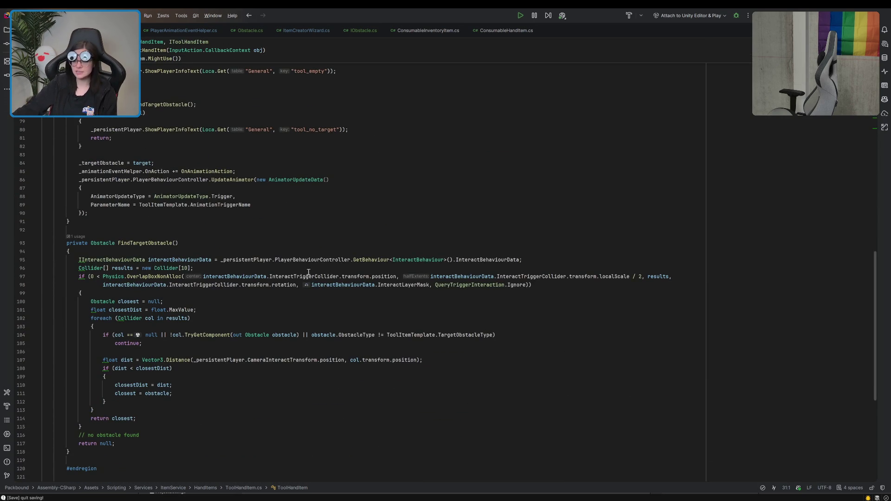
scroll(310, 273, down, 8)
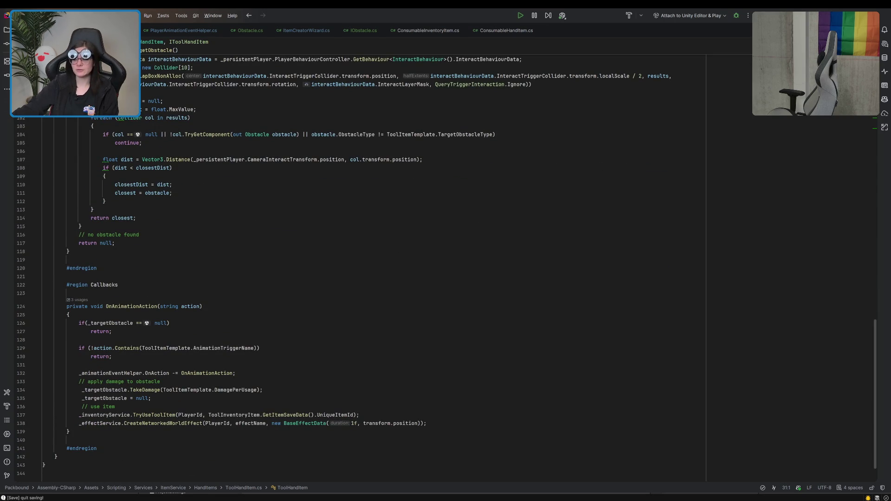
key(super+Tab)
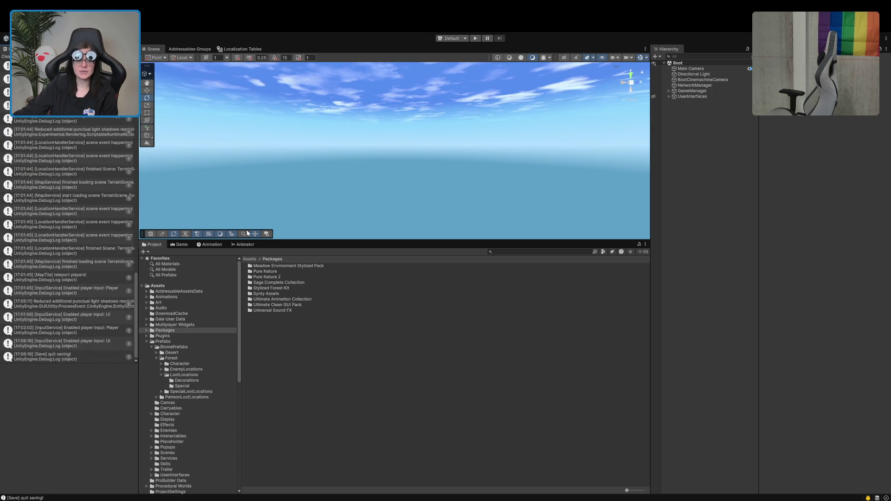
Show the Game view and open the Items localization string table
click(184, 245)
click(155, 244)
click(187, 245)
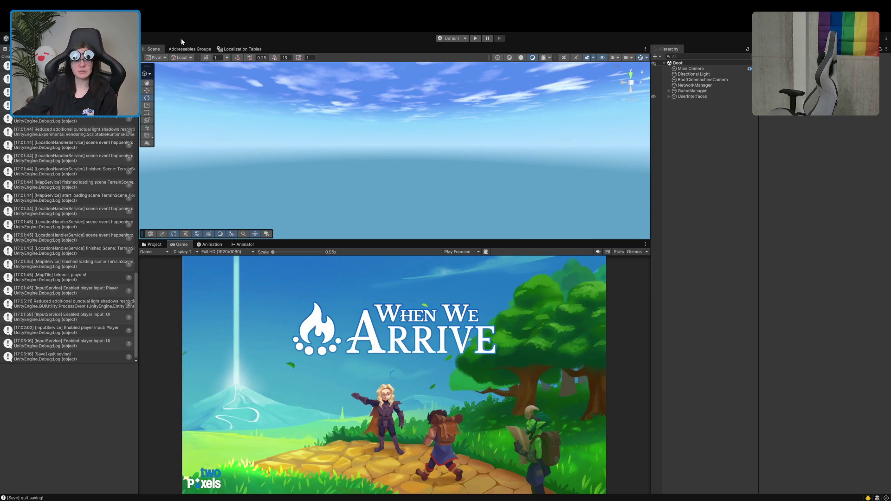
click(178, 51)
click(241, 49)
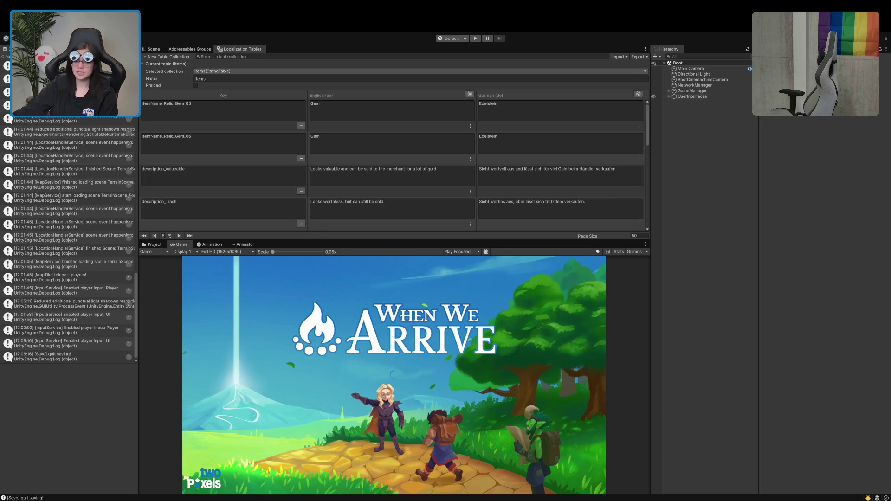
Inspect the GameManager's components and show them in the left panel
click(711, 97)
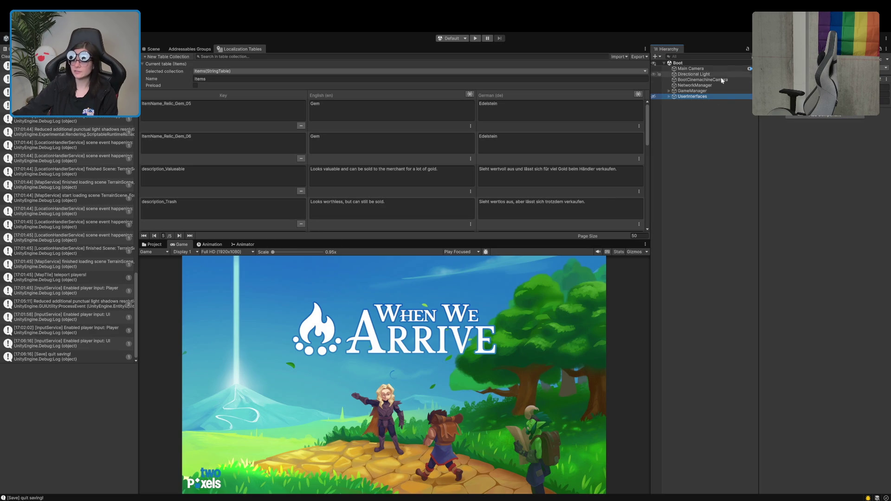
click(690, 92)
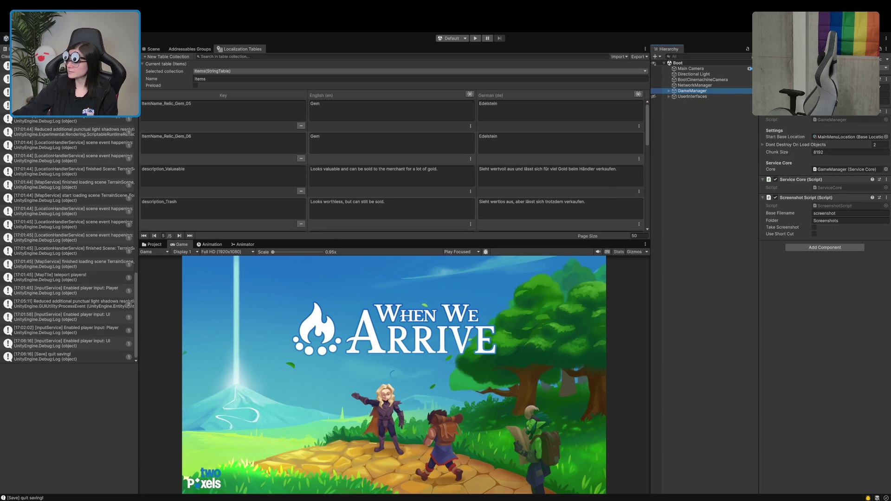
click(147, 245)
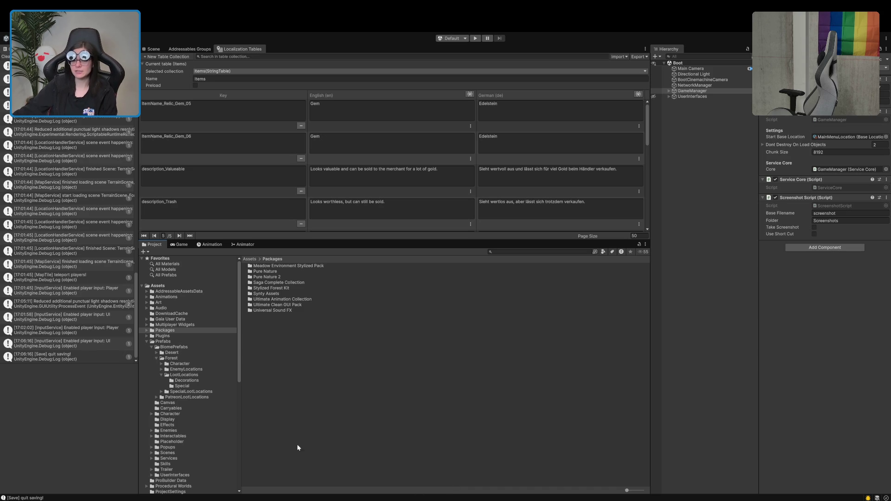
key(ctrl+3)
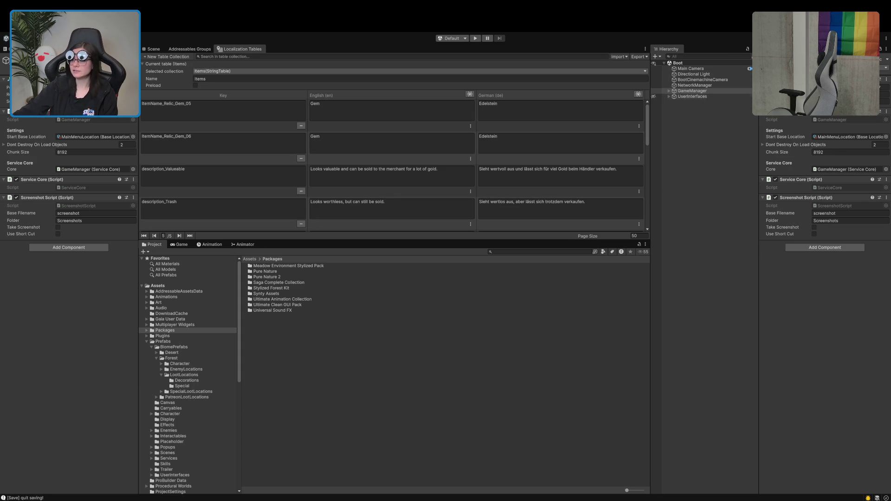
Check the BootCinemachineCamera settings, show the Console, and start play mode
click(696, 80)
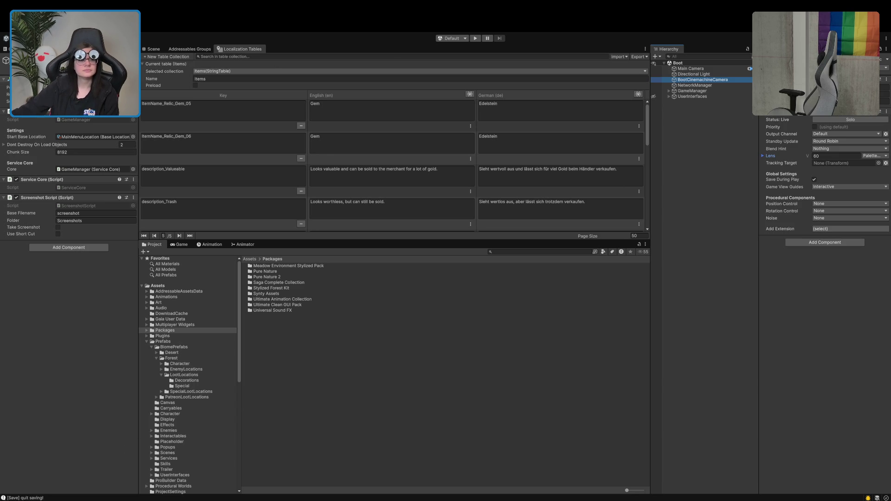
click(5, 49)
click(475, 37)
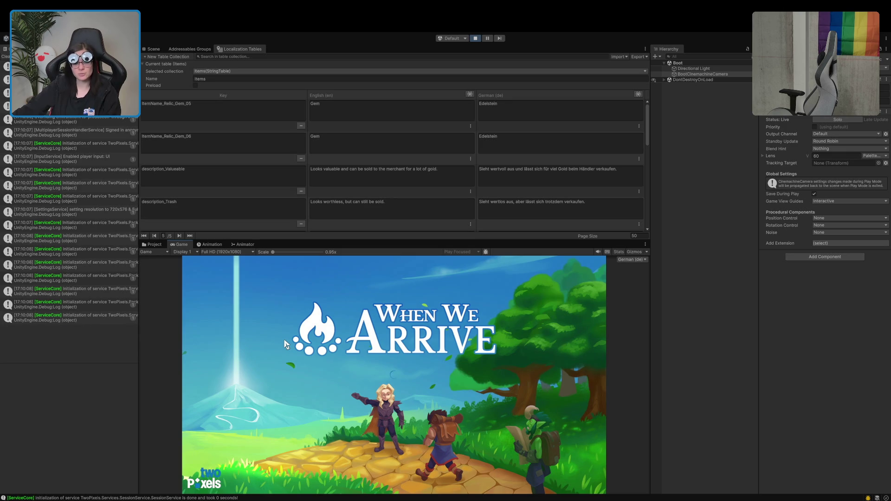
Maximize the Game view and start a singleplayer (Einzelspieler) game
drag(330, 240, 330, 145)
double_click(183, 158)
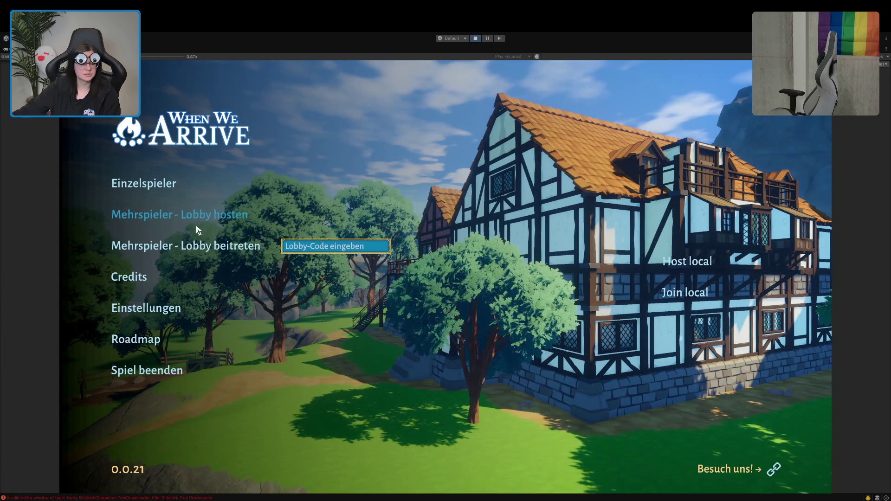
click(138, 184)
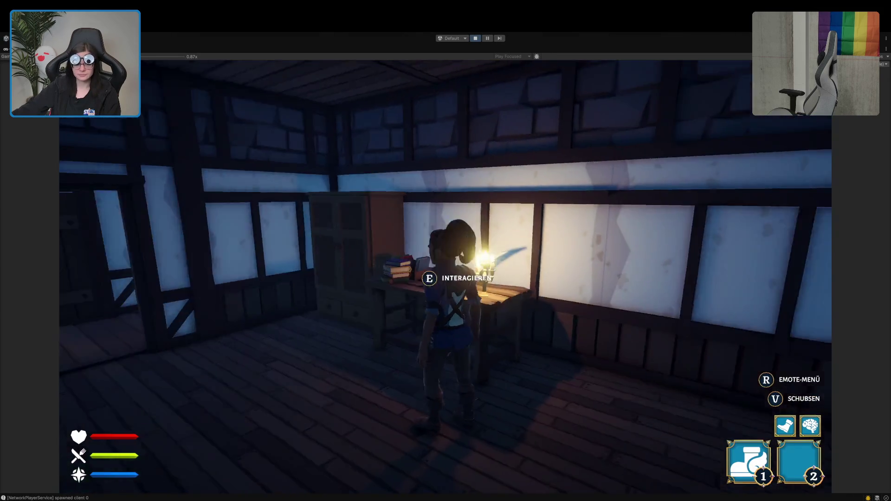
Run the character through the village to the wooden shed and open its chest
key(w)
key(w)
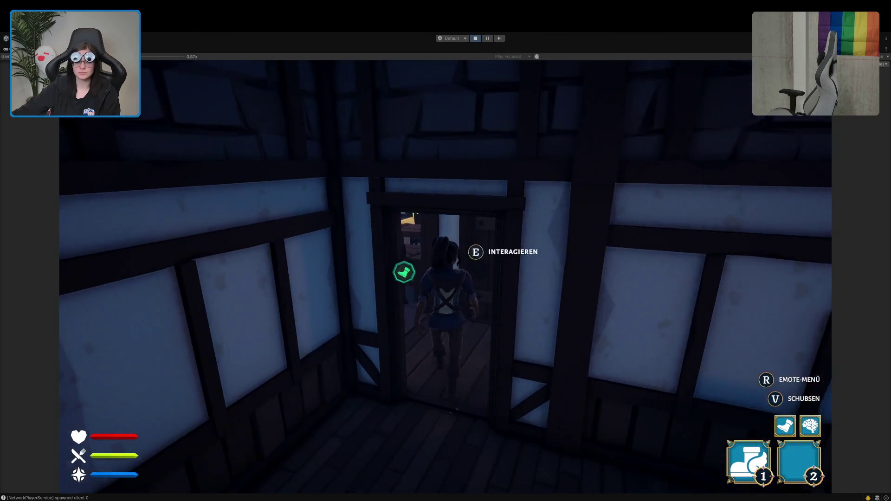
key(w)
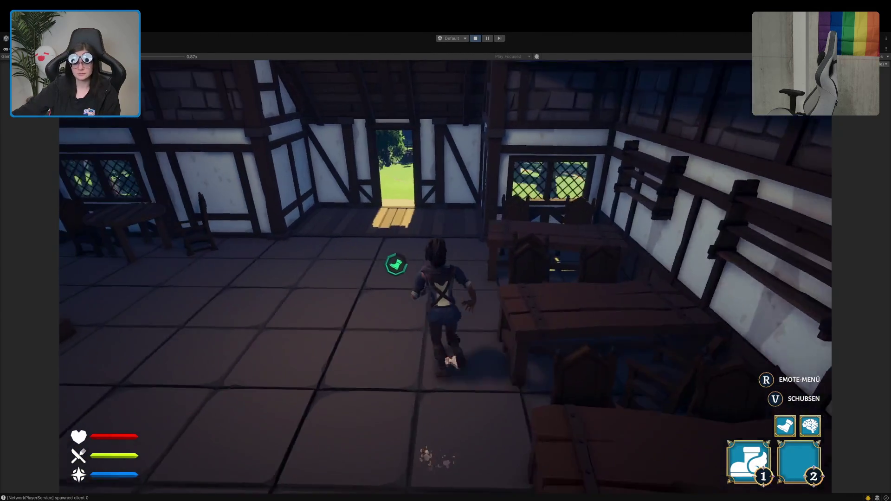
key(w)
key(w)
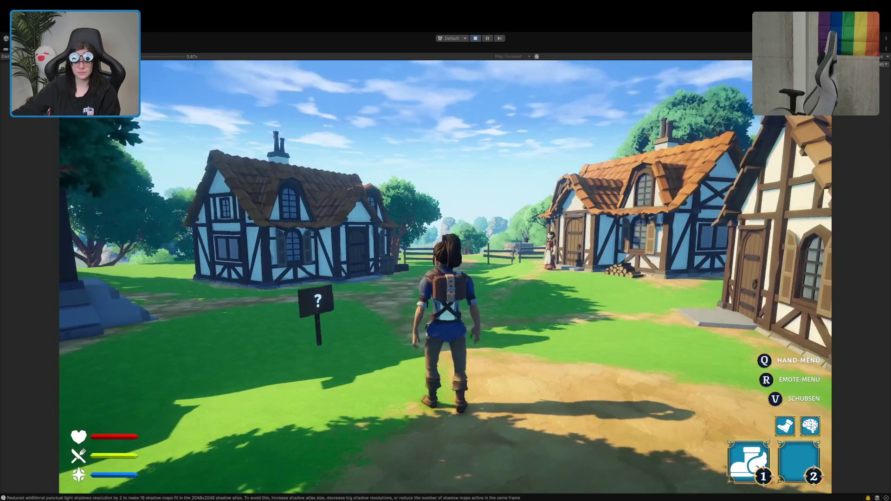
key(w)
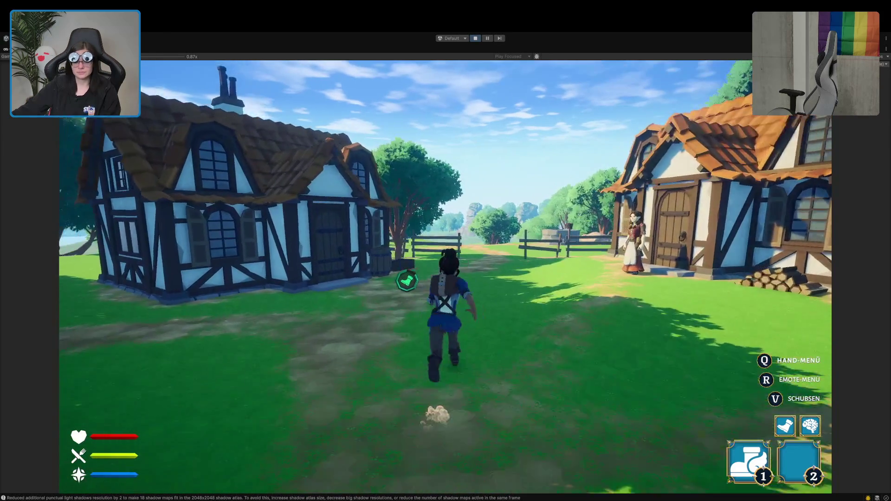
key(w)
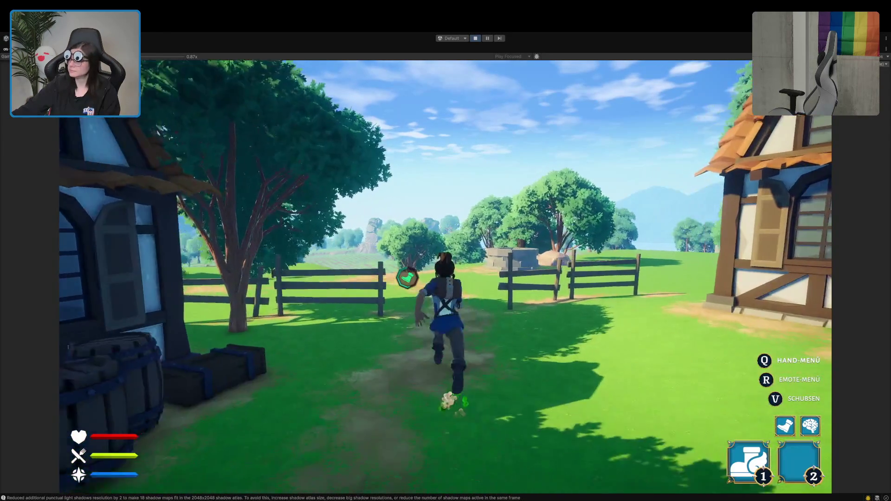
key(w)
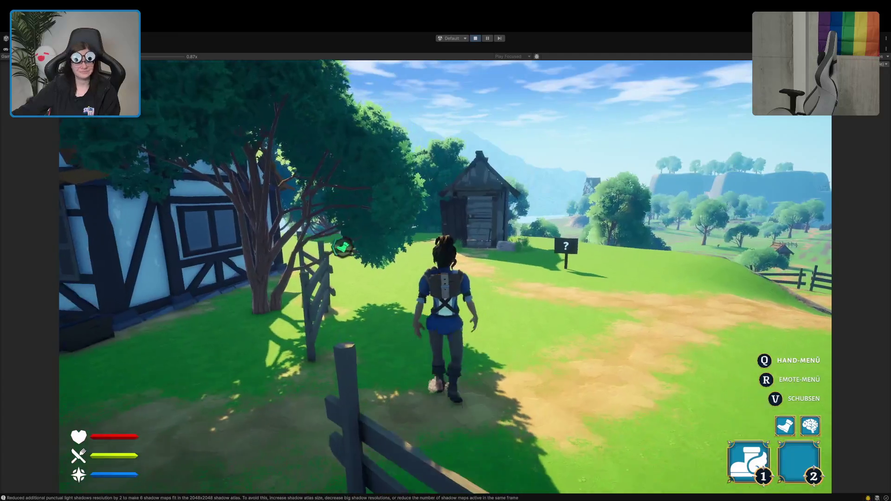
key(w)
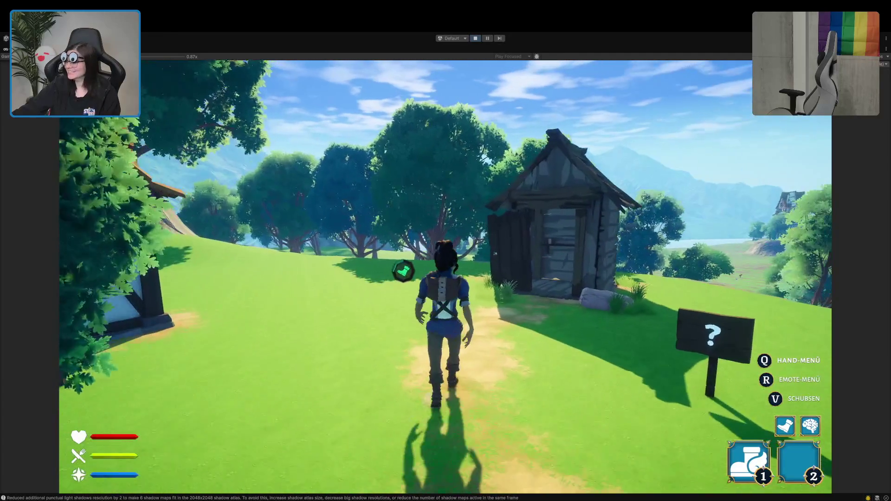
key(w)
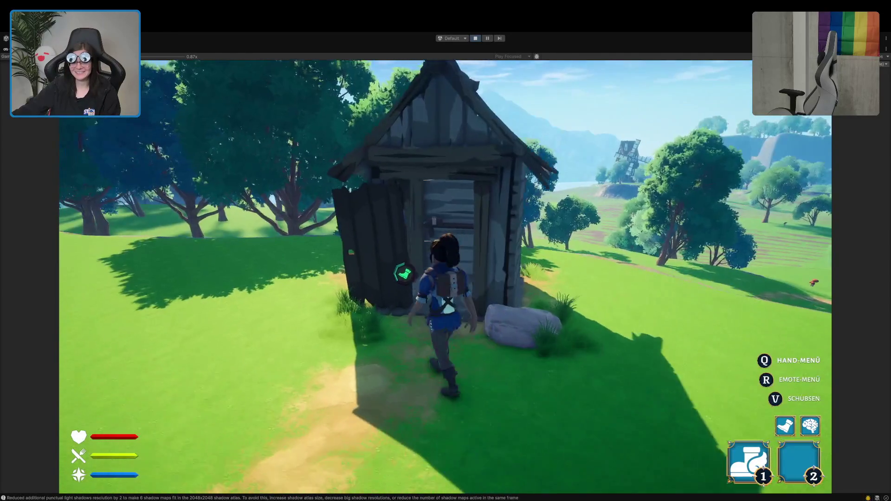
key(w)
key(e)
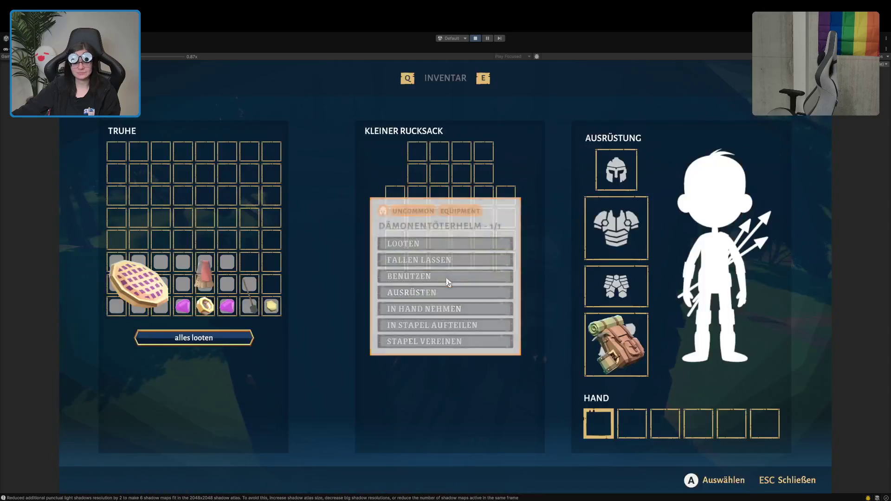
Move the shovel from the chest into the backpack and step out of the shed
drag(249, 294, 483, 166)
key(Escape)
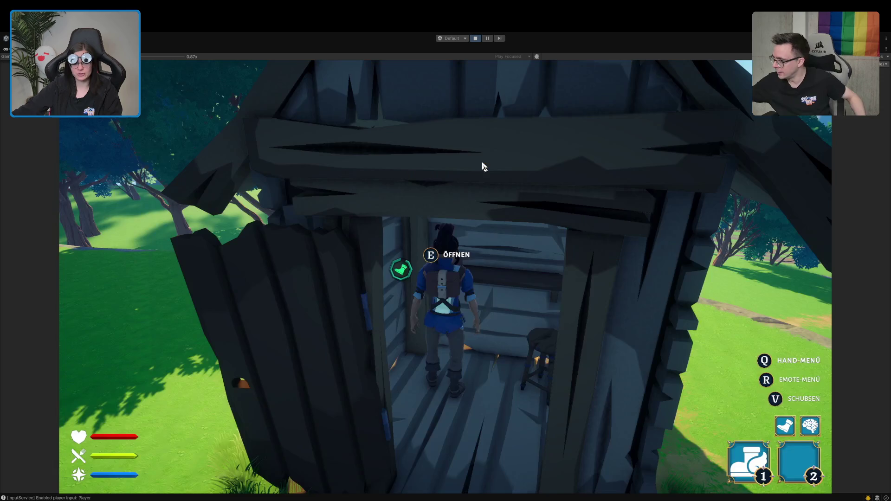
key(s)
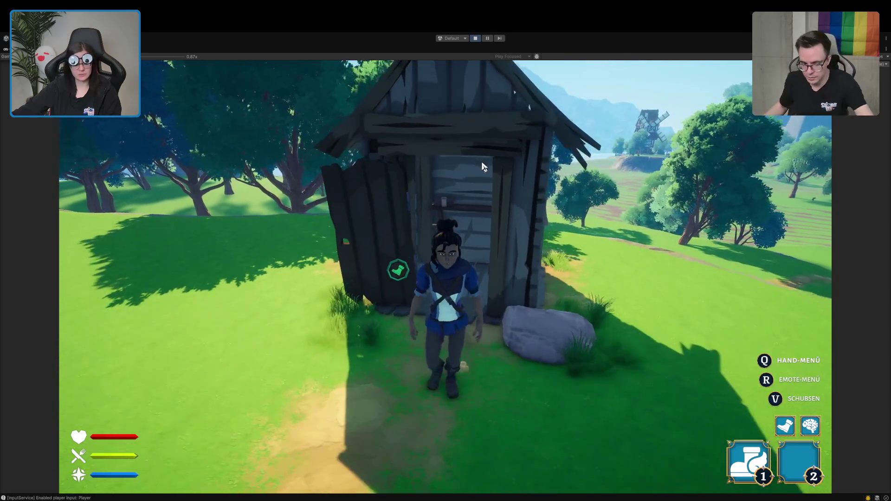
Equip the shovel in the first hand slot, test it, and restore the editor layout
key(Tab)
right_click(485, 170)
mouse_move(364, 173)
mouse_down()
mouse_move(418, 185)
mouse_move(476, 428)
mouse_up()
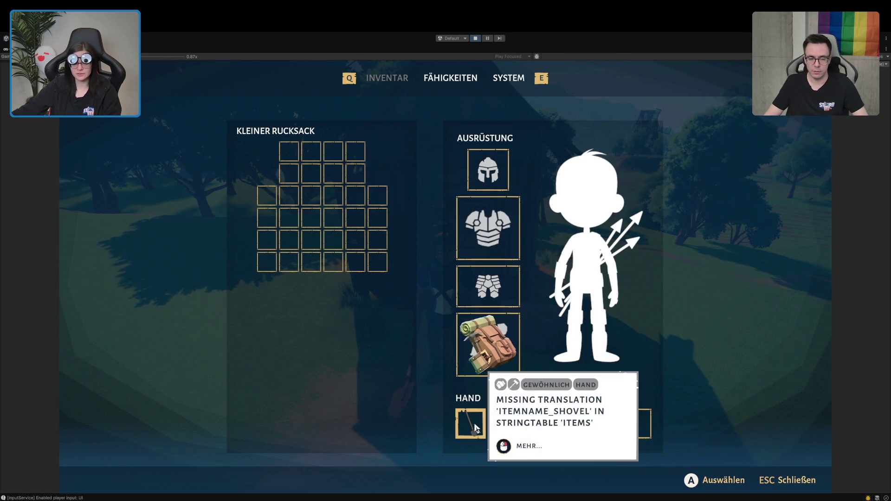
key(Escape)
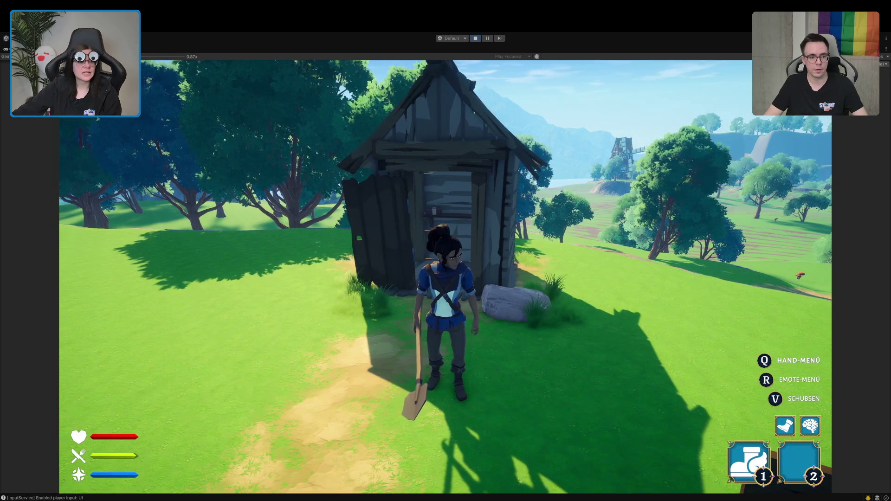
key(1)
key(shift+space)
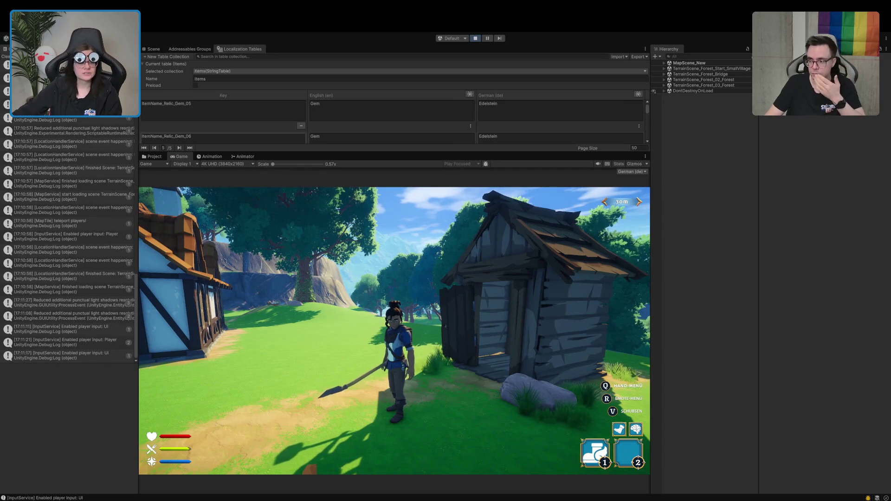
Show an enlarged Scene view of the running game and the Animator state machine
click(154, 49)
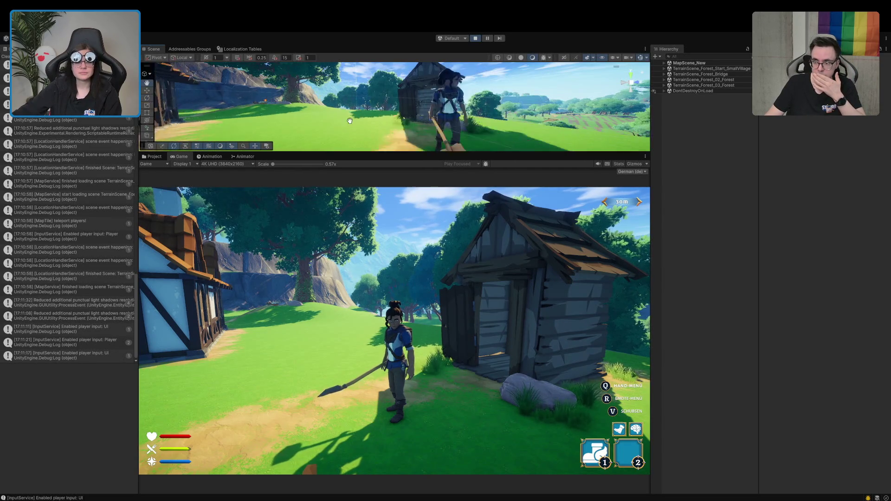
drag(309, 152, 309, 369)
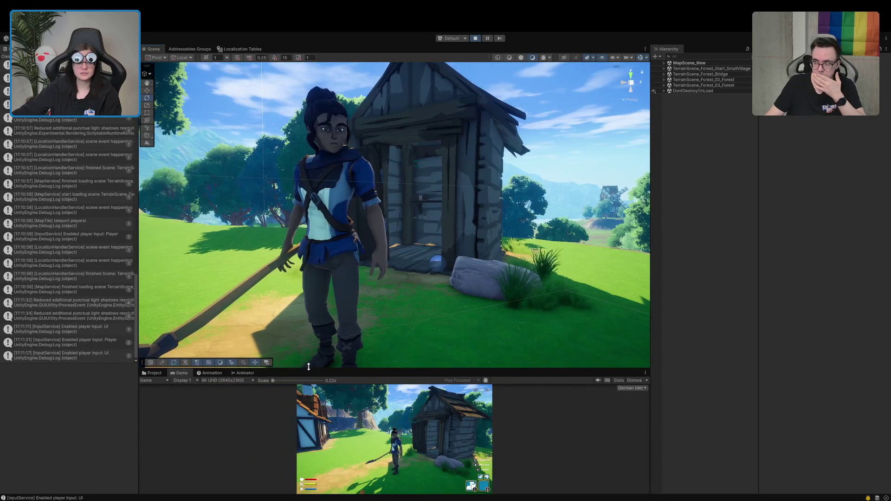
scroll(313, 347, down, 3)
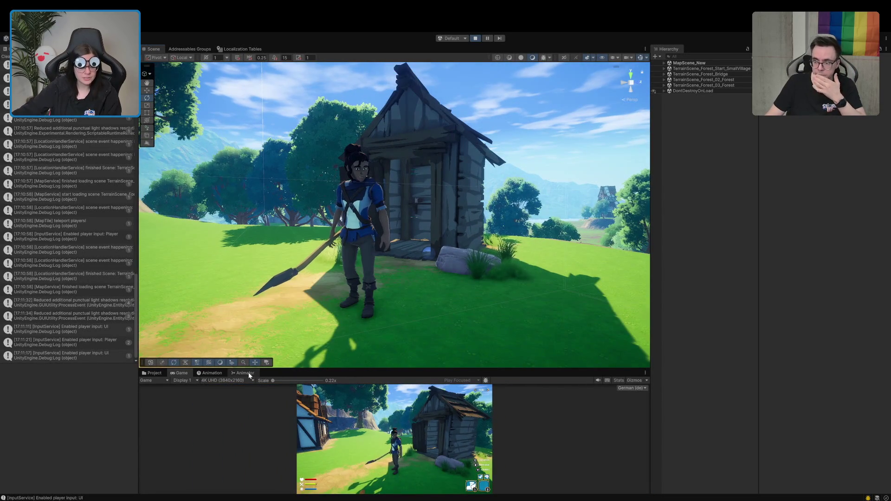
click(246, 373)
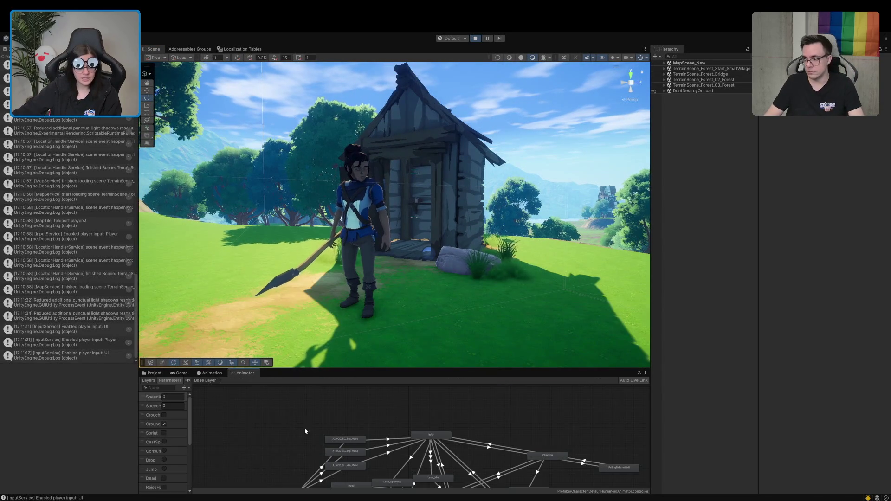
Select PersistentPlayer, trigger the Dig animation twice, then stop play mode
click(664, 62)
click(690, 80)
scroll(164, 471, down, 10)
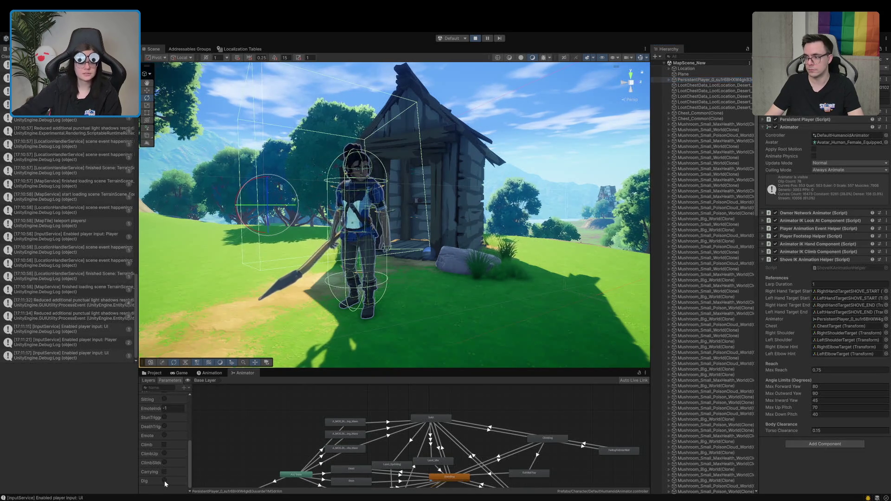
click(165, 481)
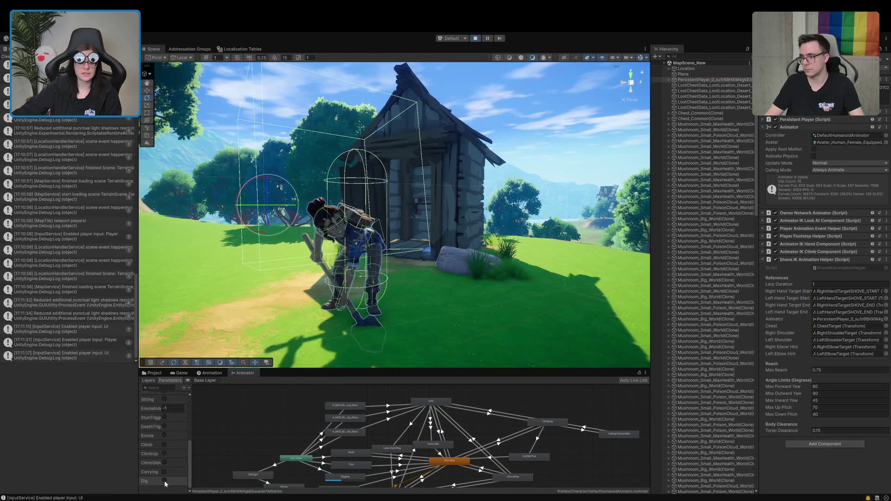
click(682, 74)
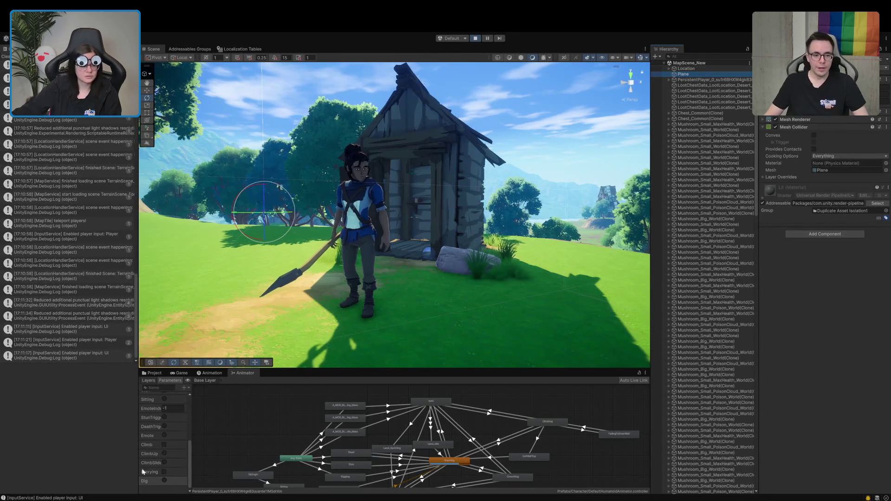
click(165, 482)
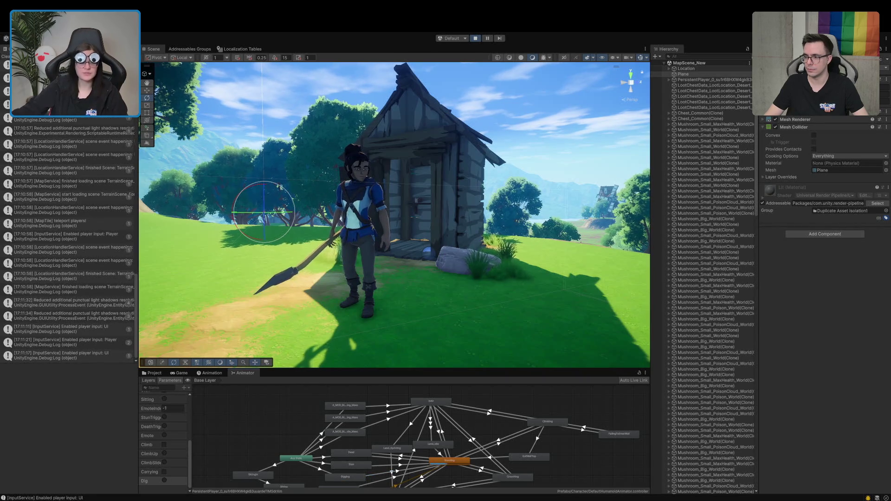
click(475, 38)
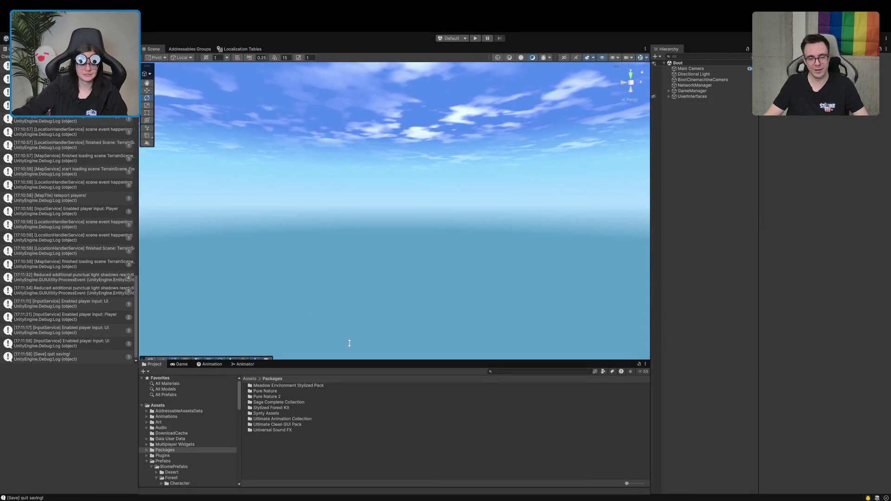
drag(346, 368, 367, 190)
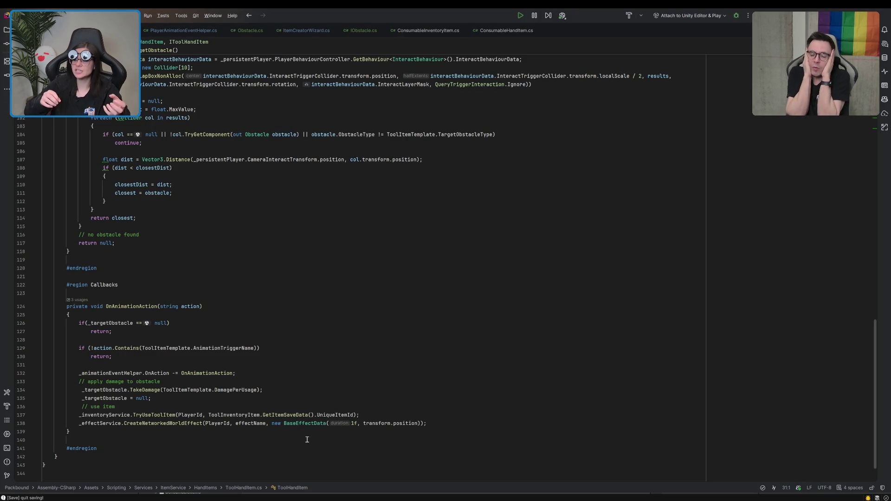
Add an Inspector region at the top of ToolHandItem with a [SerializeField] private Transform leftHandTransform field
scroll(334, 312, up, 10)
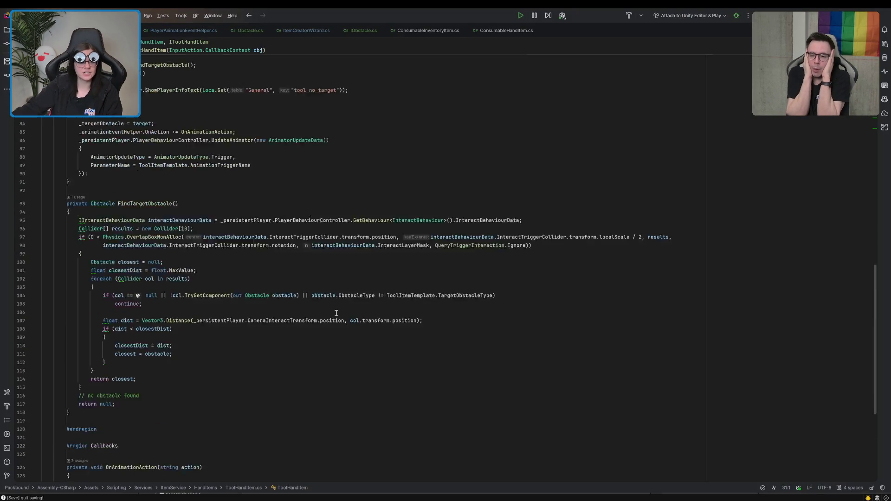
scroll(337, 314, up, 15)
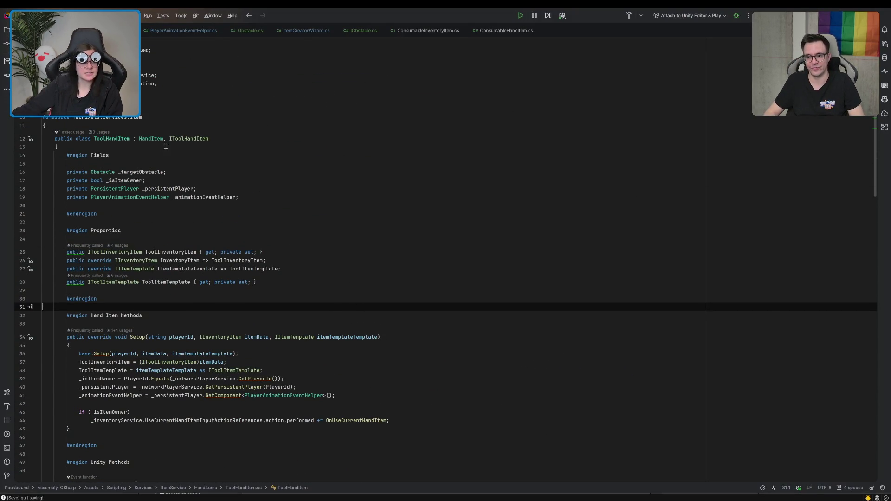
click(71, 149)
key(Return)
key(Return)
key(Up)
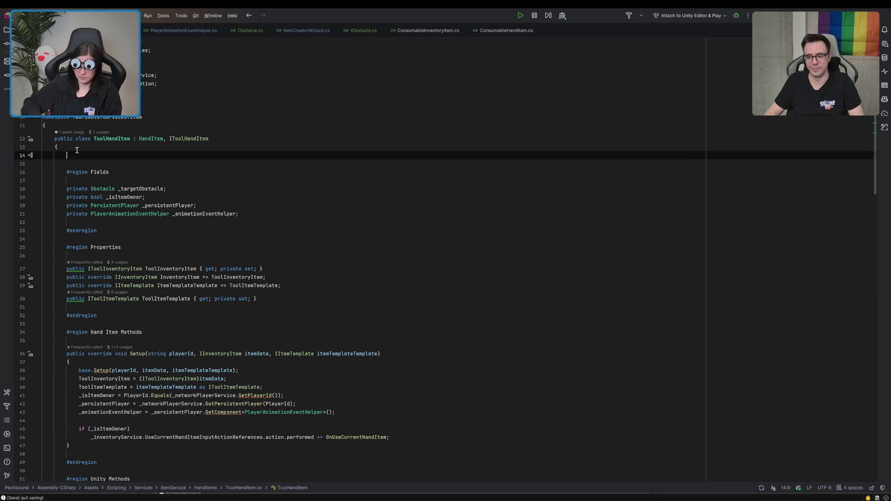
text(reg)
key(Return)
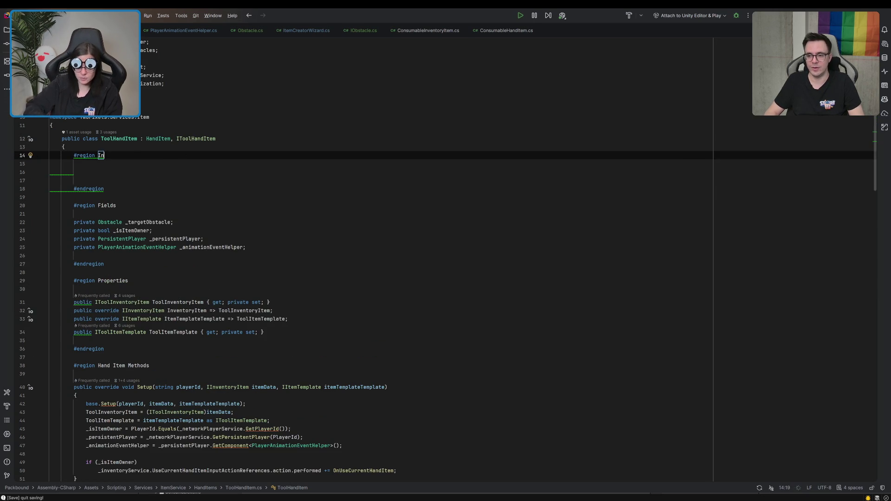
key(Return)
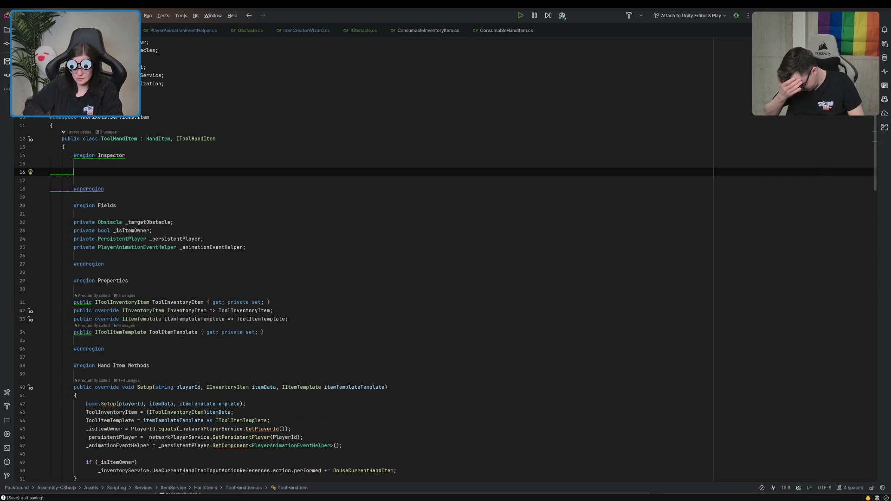
text([Seri)
text(] private Trans)
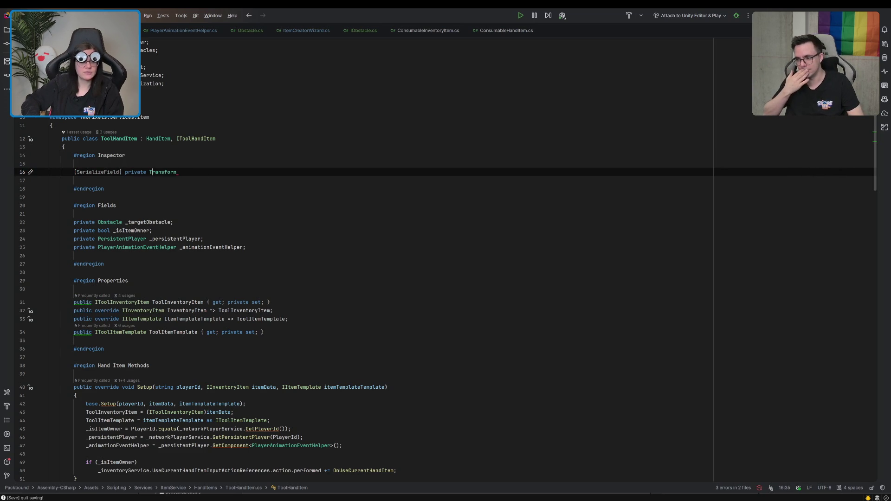
text(form leftHandTransform;)
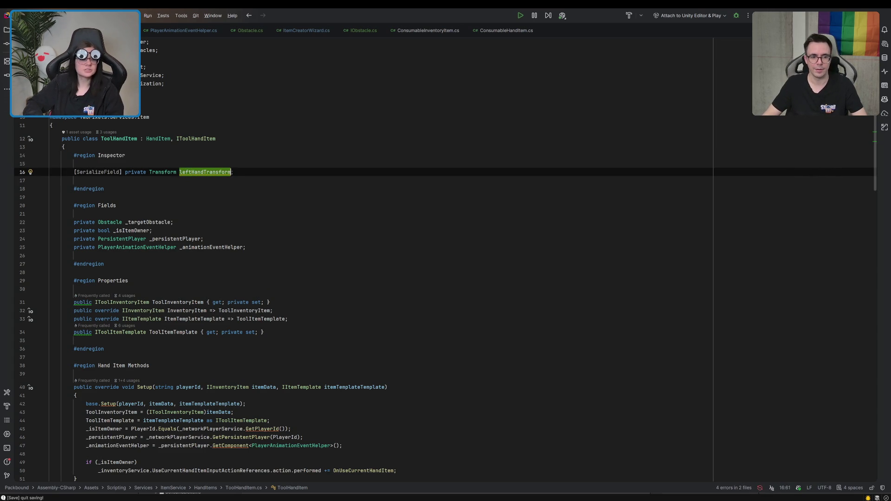
Duplicate the field line and rename the copy to rightHandTransform
key(ctrl+d)
key(Home)
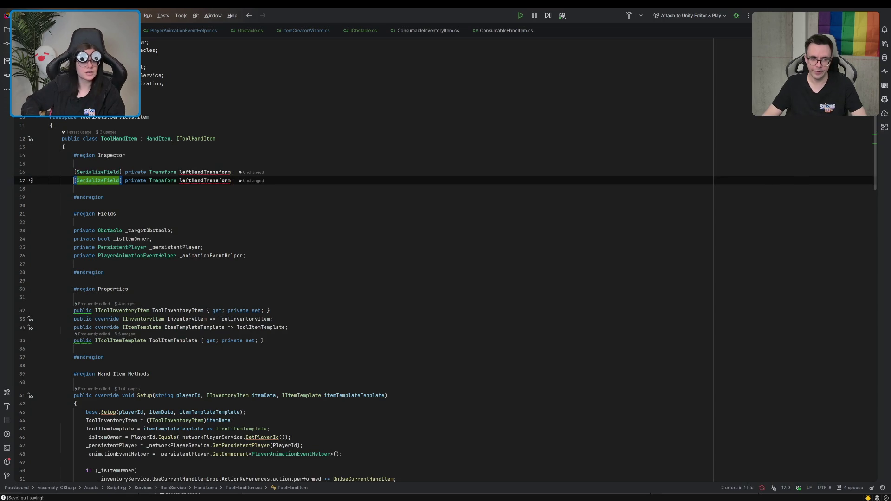
click(192, 180)
key(shift+Left)
key(shift+Left)
key(shift+Left)
text(ight)
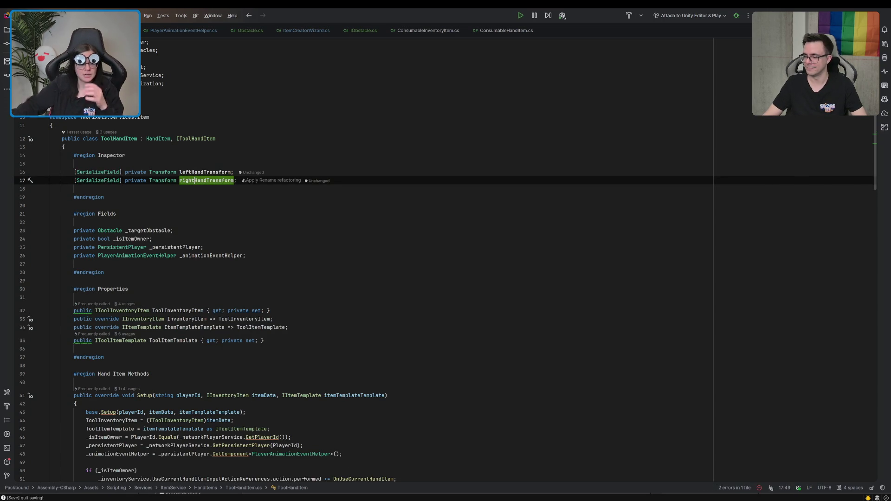
click(185, 171)
scroll(185, 172, down, 15)
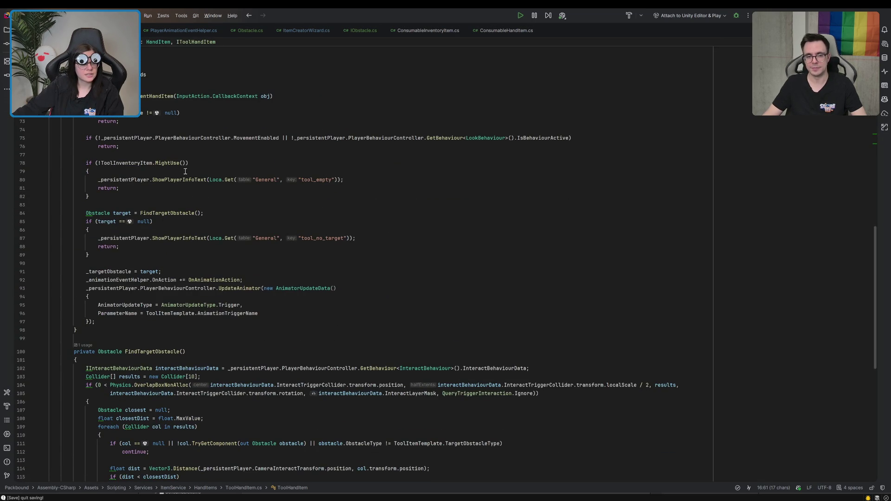
After UpdateAnimator, add SetLeftHandTarget(leftHandTransform) and SetRightHandTarget(rightHandTransform) calls on AnimatorIKHandComponent
click(216, 321)
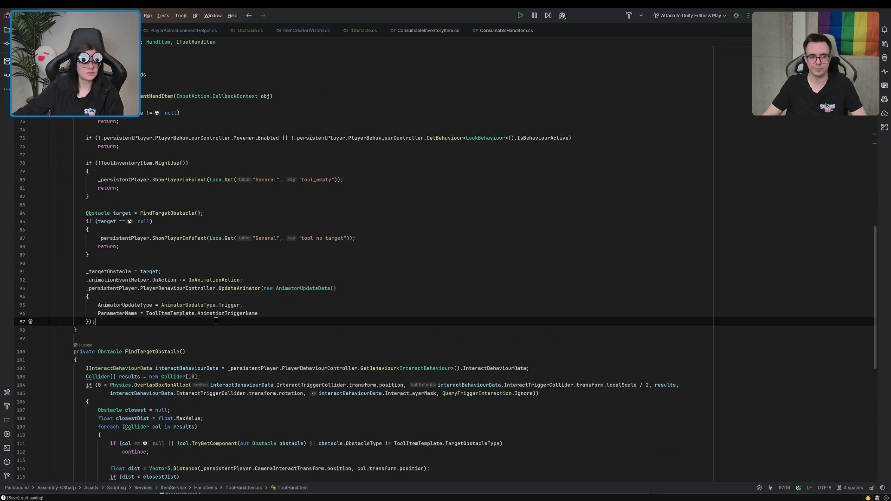
key(Return)
text(_pers)
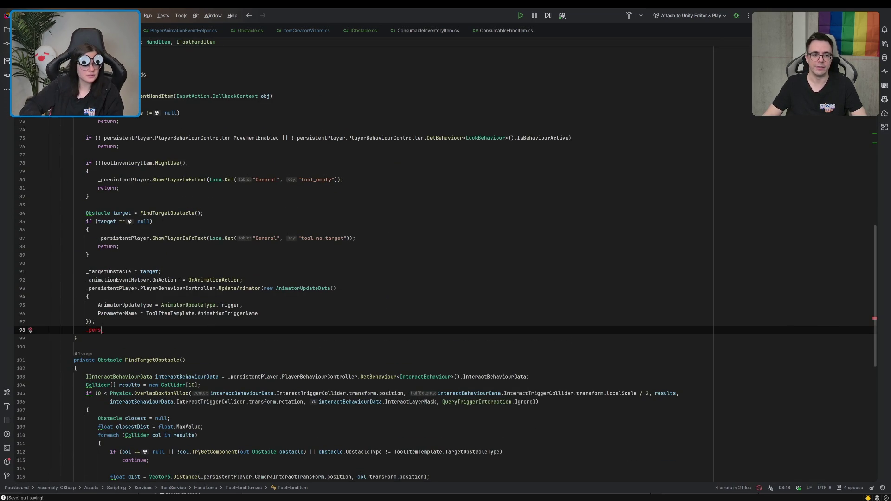
text(ti)
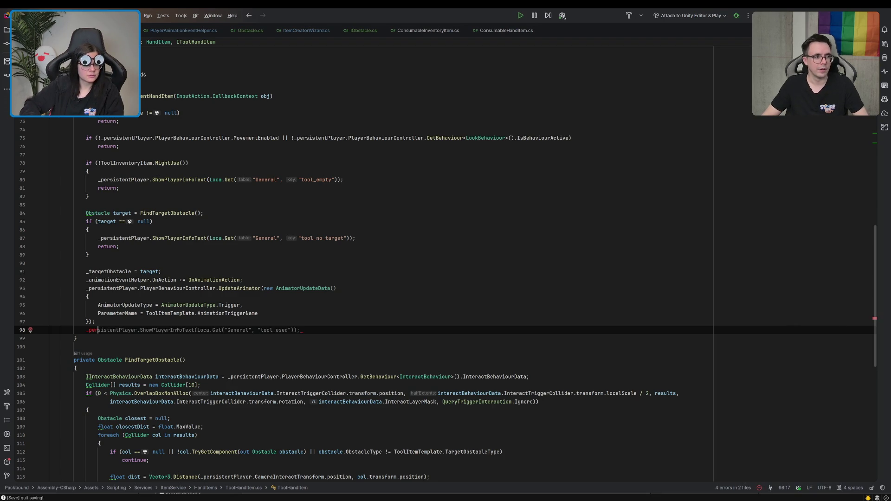
text(sistentPlayer.)
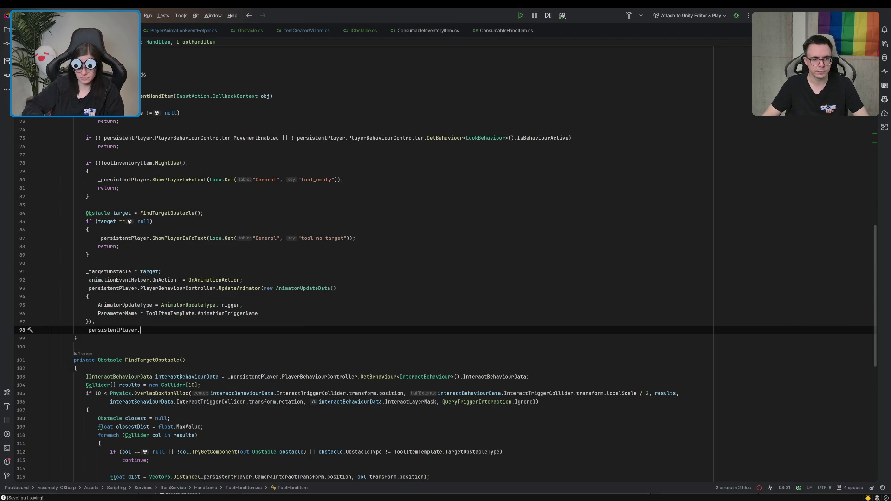
text(.)
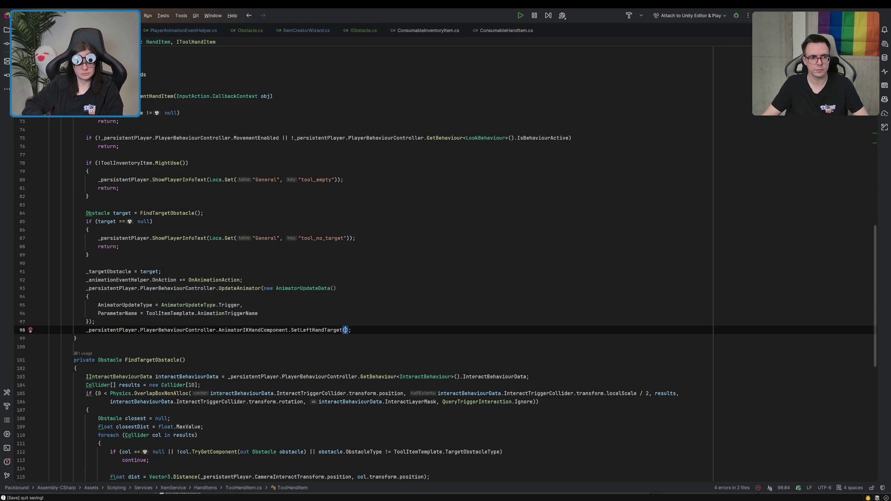
text(left)
key(Tab)
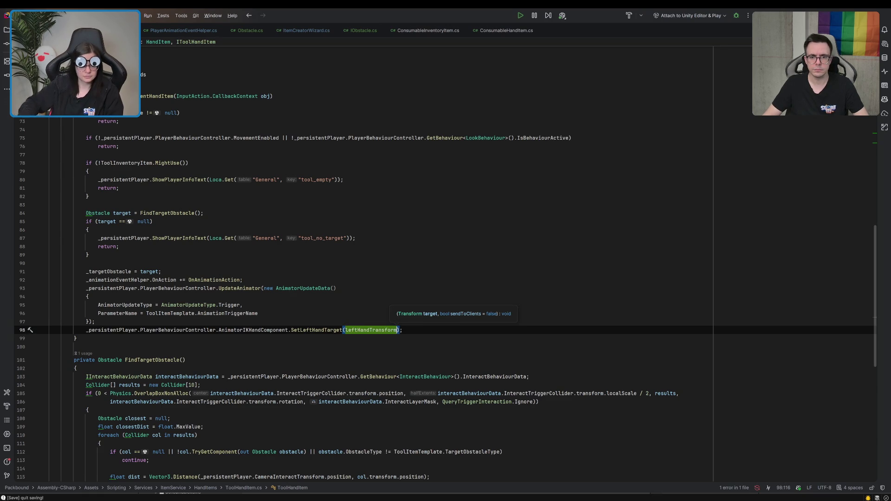
key(ctrl+d)
text(Sethand)
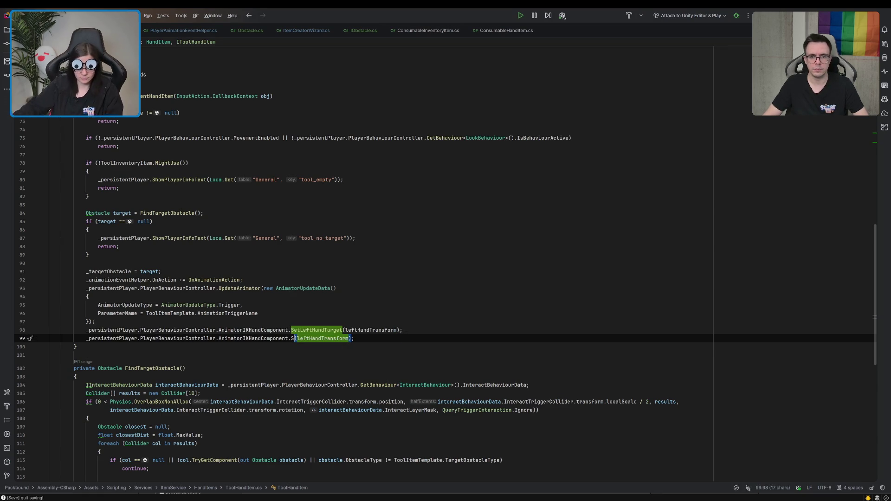
key(Return)
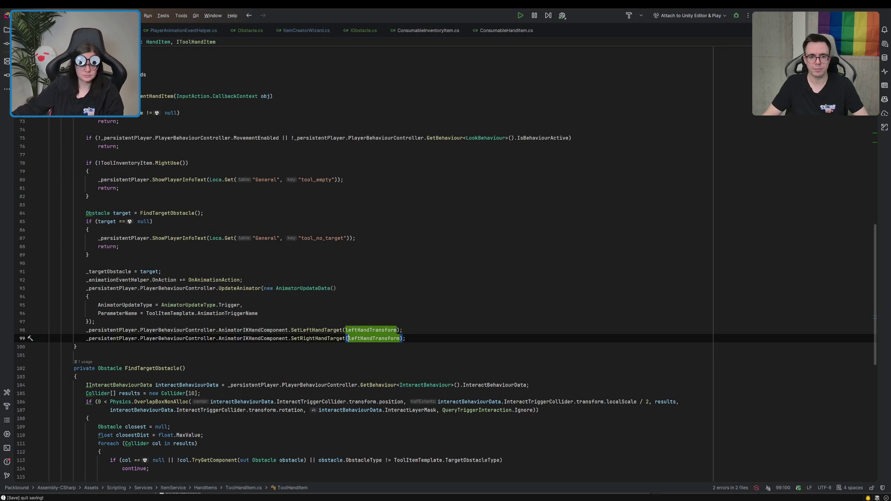
double_click(357, 338)
text(right)
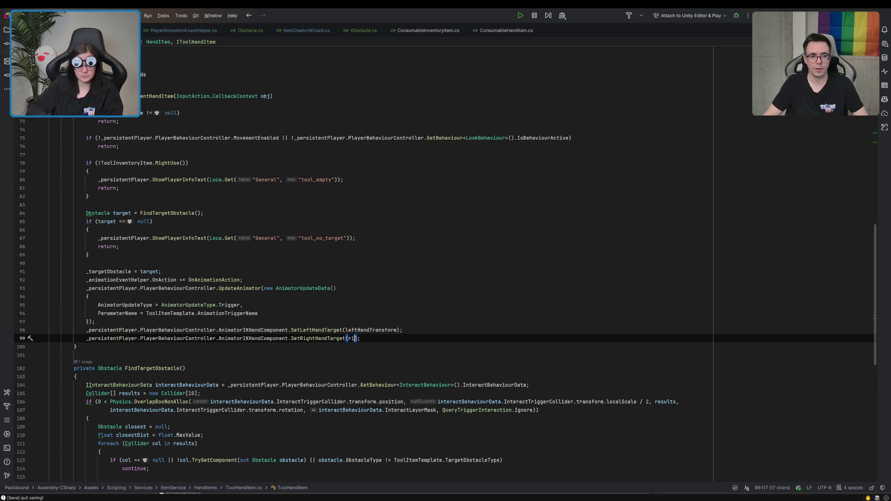
key(Return)
Select and copy the two new hand-target lines
drag(370, 327, 437, 336)
key(ctrl+c)
scroll(436, 336, down, 10)
scroll(437, 336, up, 7)
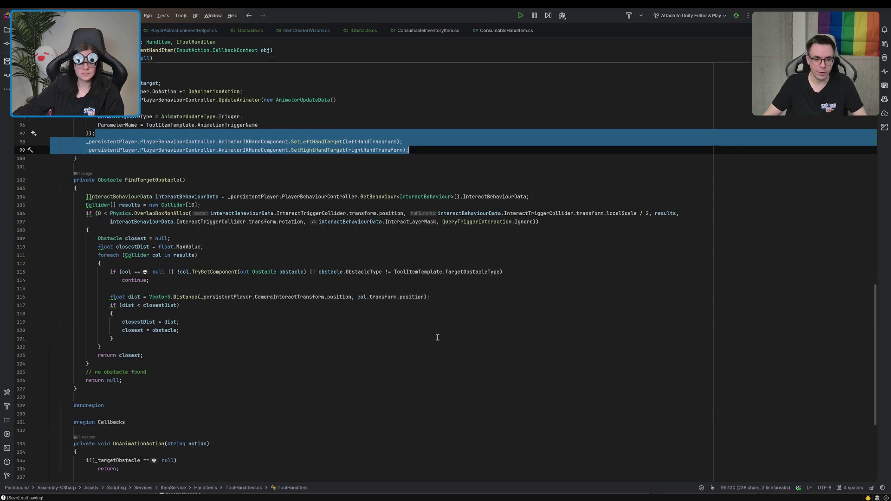
double_click(250, 144)
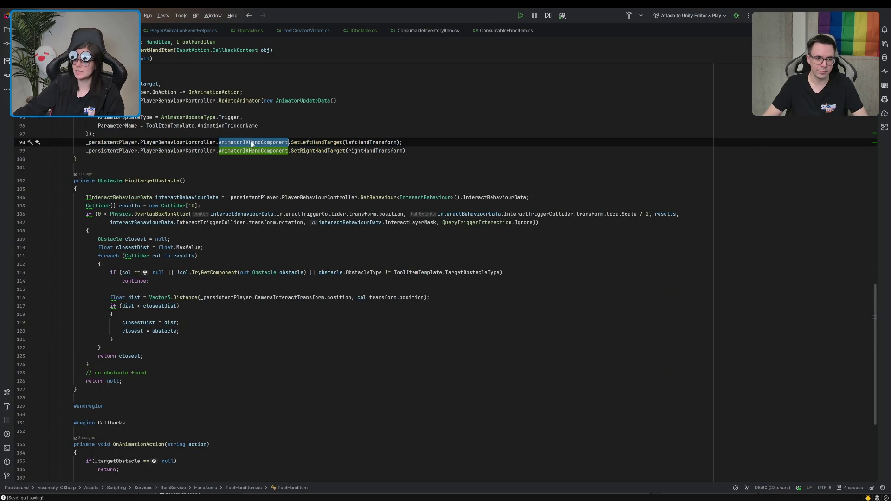
scroll(259, 273, down, 6)
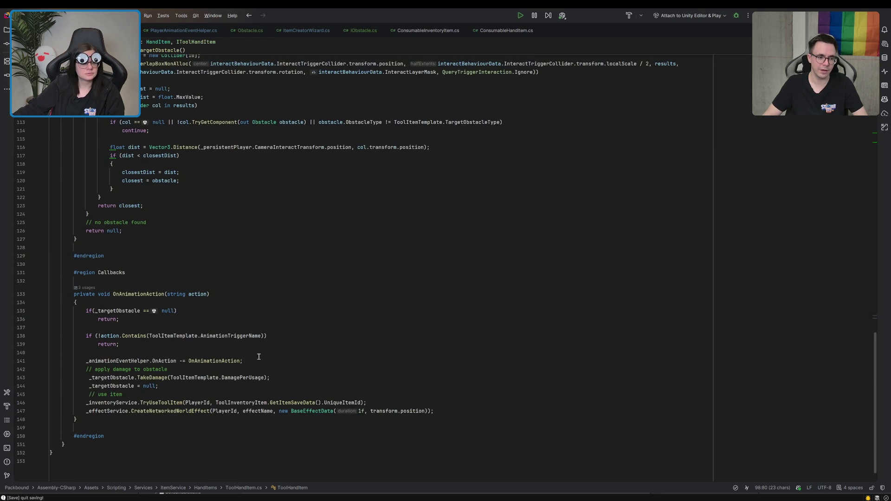
scroll(259, 355, up, 8)
click(319, 178)
click(348, 183)
shift+click(466, 199)
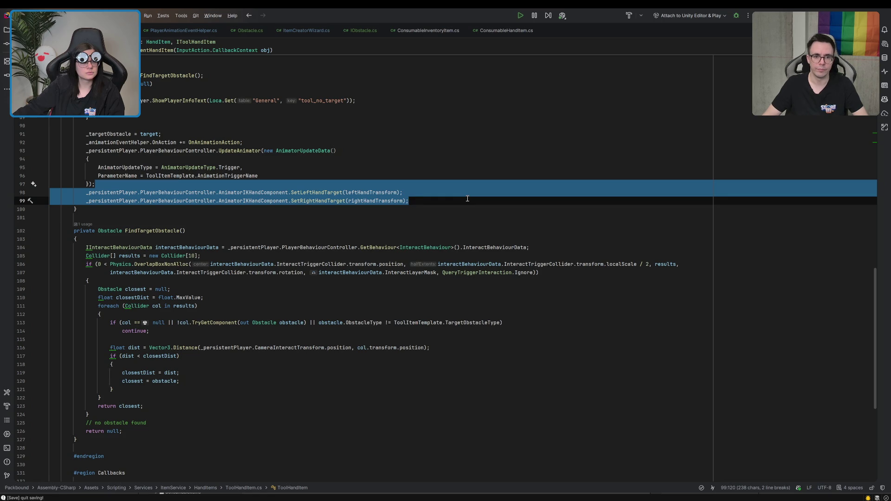
scroll(467, 199, up, 3)
scroll(468, 199, down, 8)
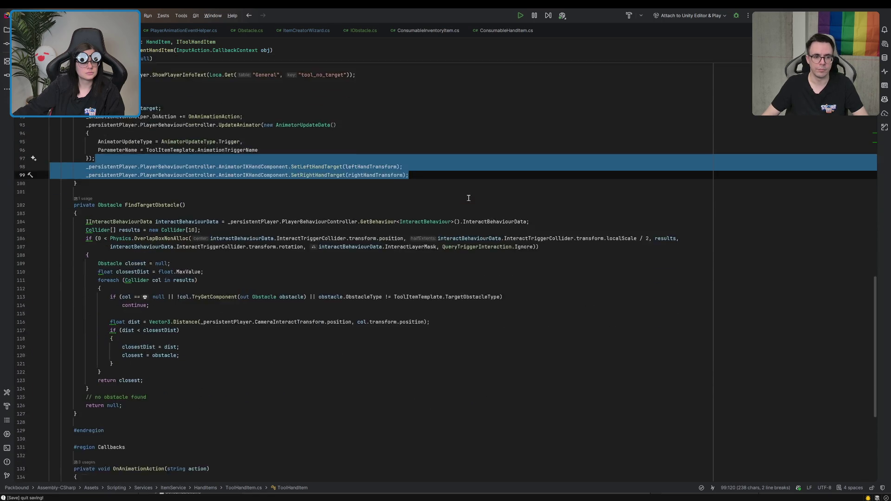
scroll(468, 198, down, 4)
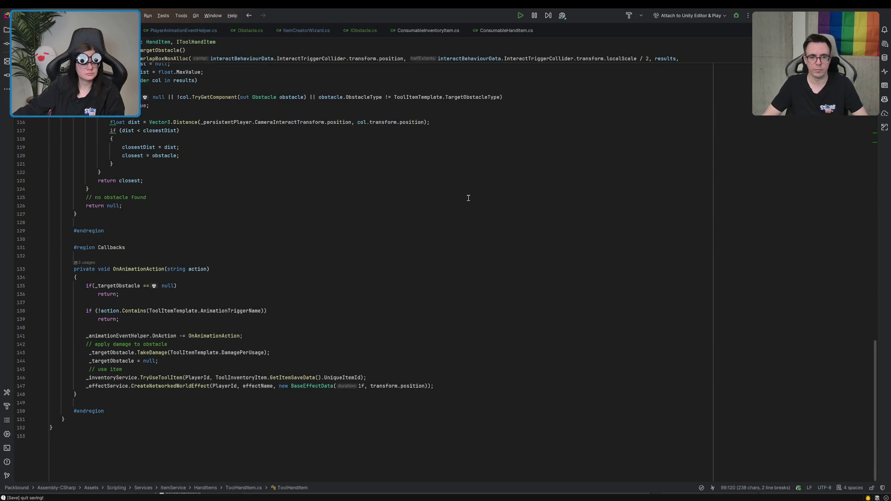
click(515, 395)
Paste both hand-target calls at the end of OnAnimationAction and change their arguments to null
click(513, 388)
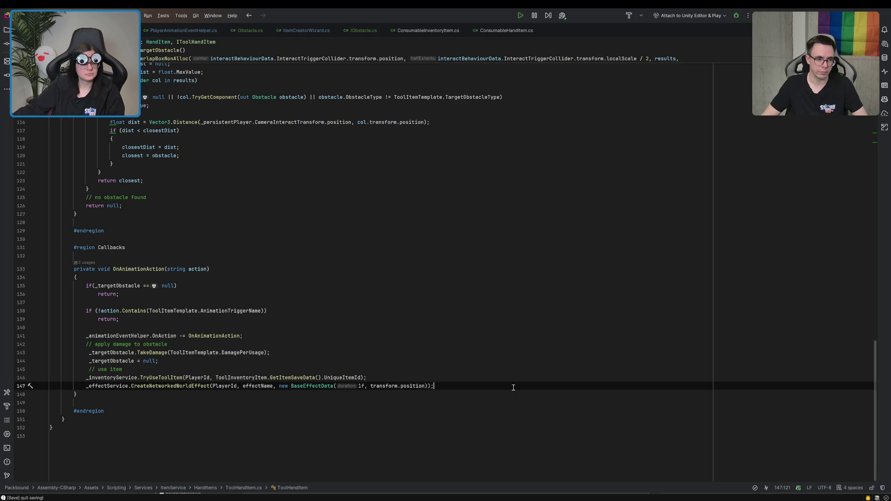
key(Return)
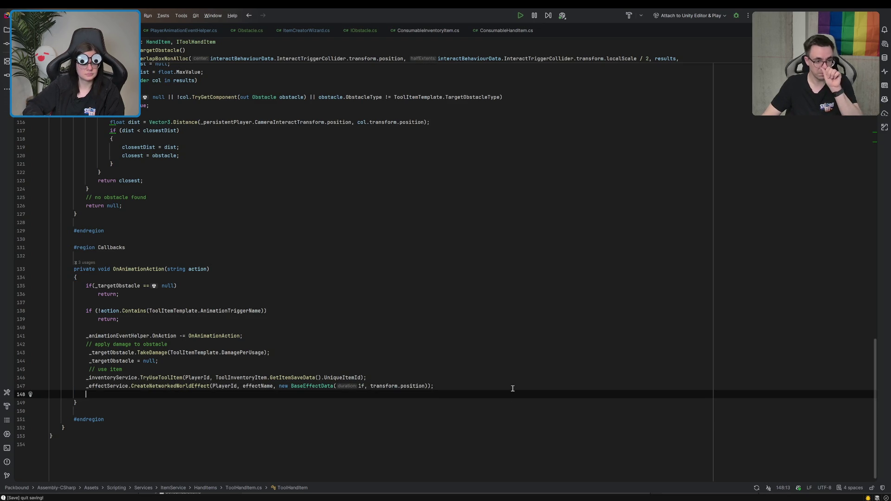
key(ctrl+v)
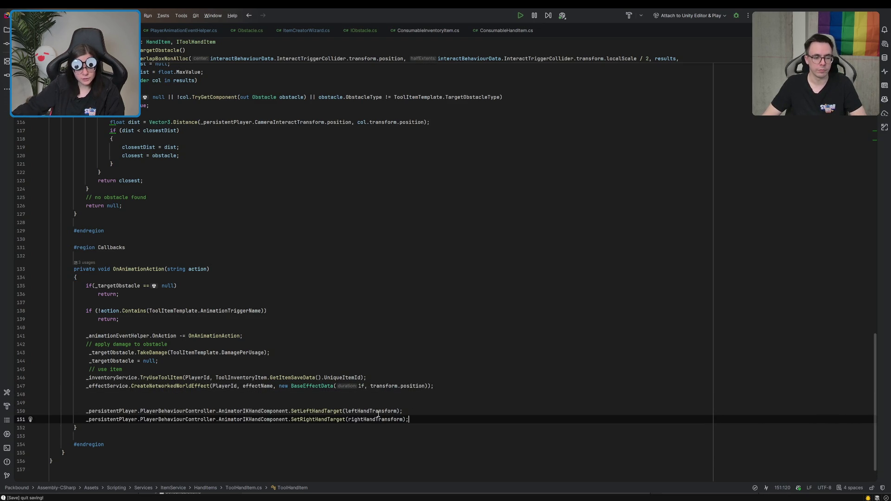
double_click(378, 411)
text(null)
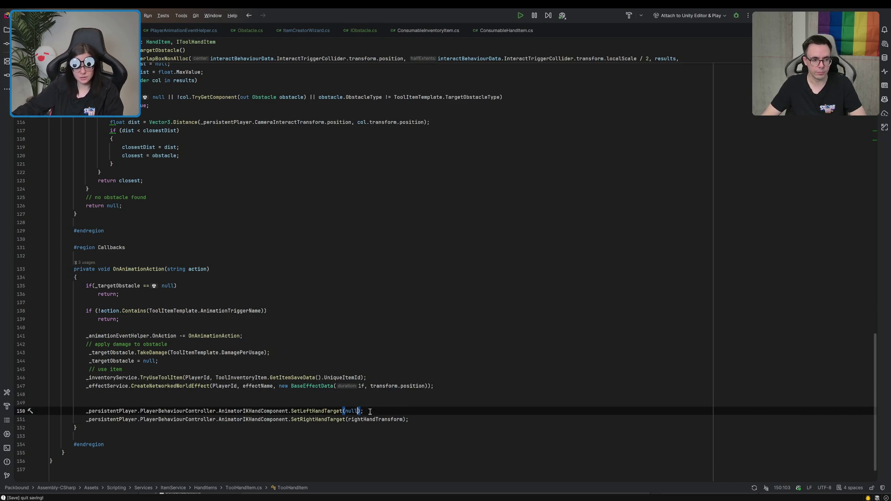
double_click(376, 419)
text(null)
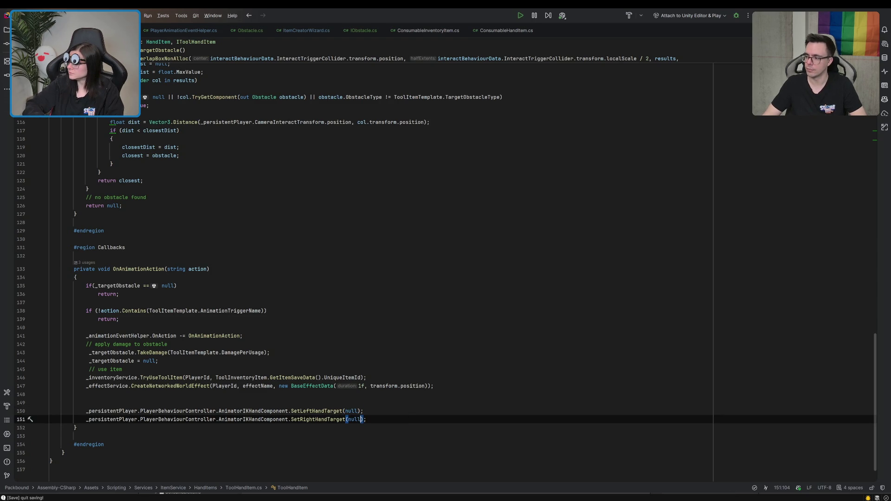
Delete the stray blank line and return to the Unity Editor
click(252, 394)
key(BackSpace)
click(278, 269)
scroll(418, 278, up, 5)
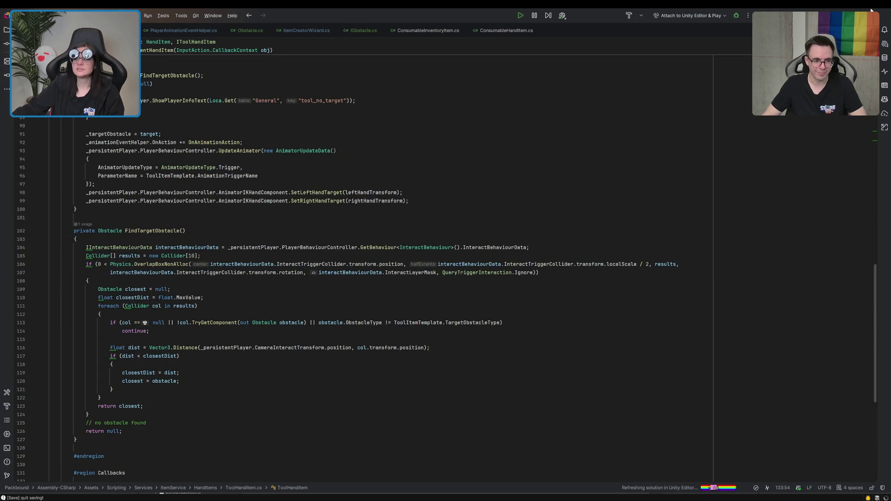
key(alt+Tab)
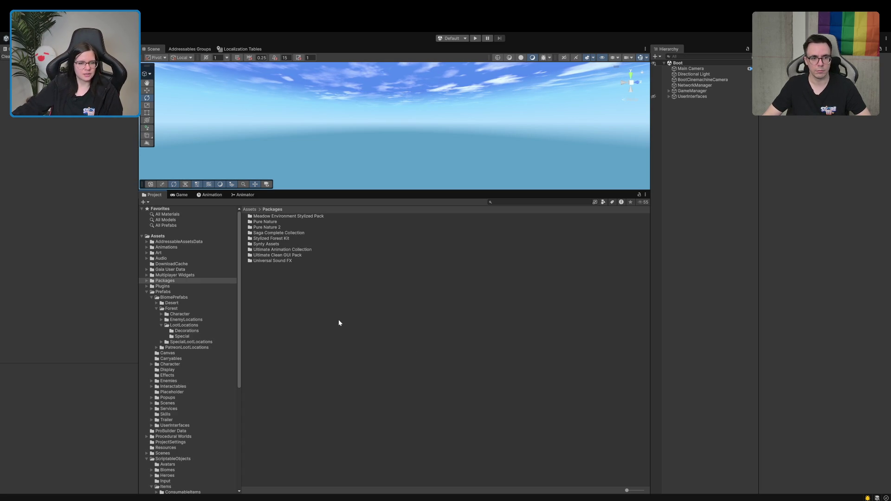
Open the Shovel_Hand prefab from Tool/Common, then exit Prefab Mode back to the Boot scene
scroll(176, 398, down, 5)
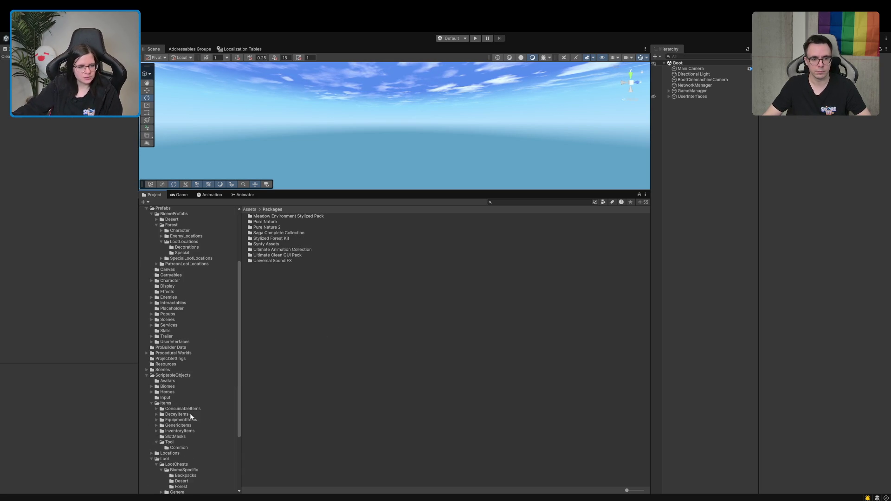
click(181, 449)
double_click(261, 228)
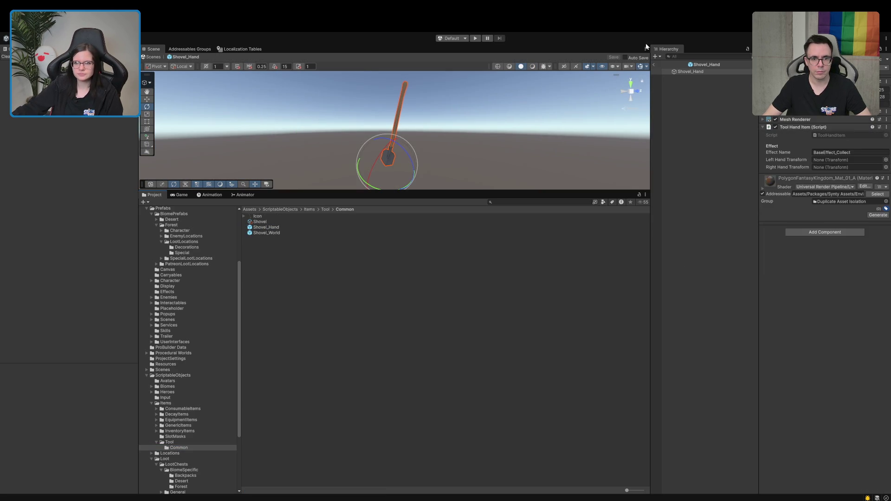
click(654, 65)
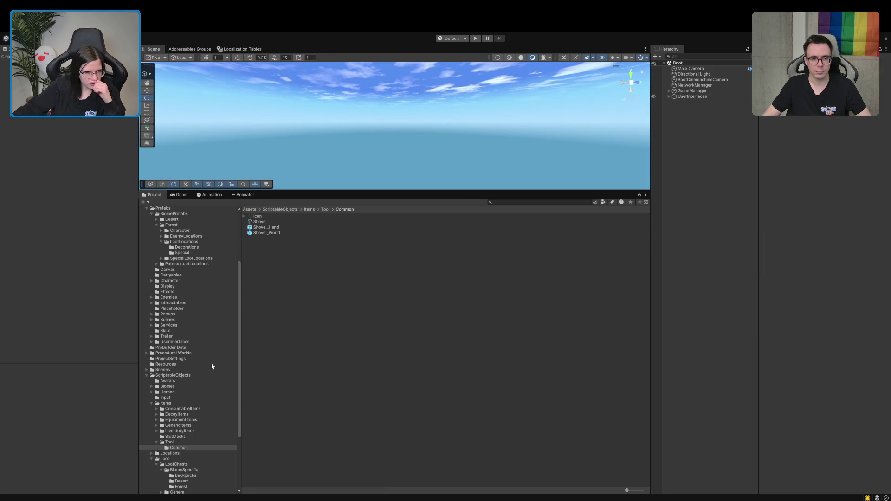
Browse to Prefabs > Character > Avatars > Avatar_Elven_Female_01 in the Project window
scroll(211, 363, up, 5)
click(160, 297)
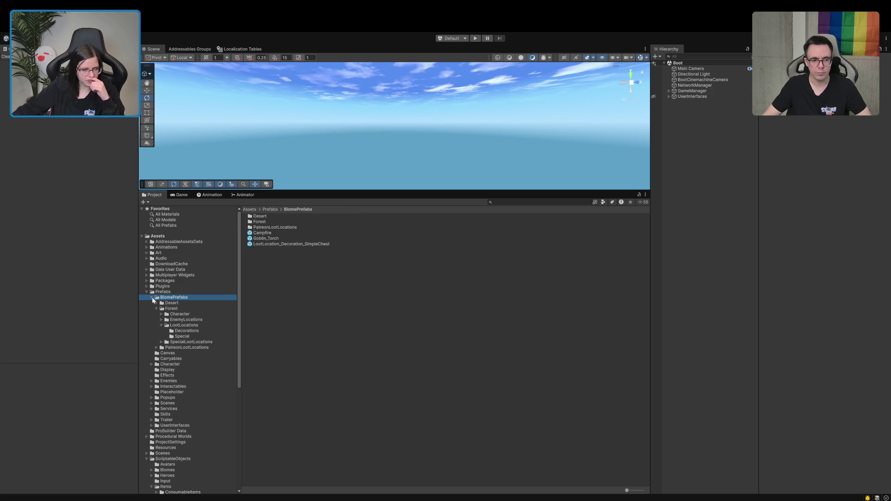
click(152, 297)
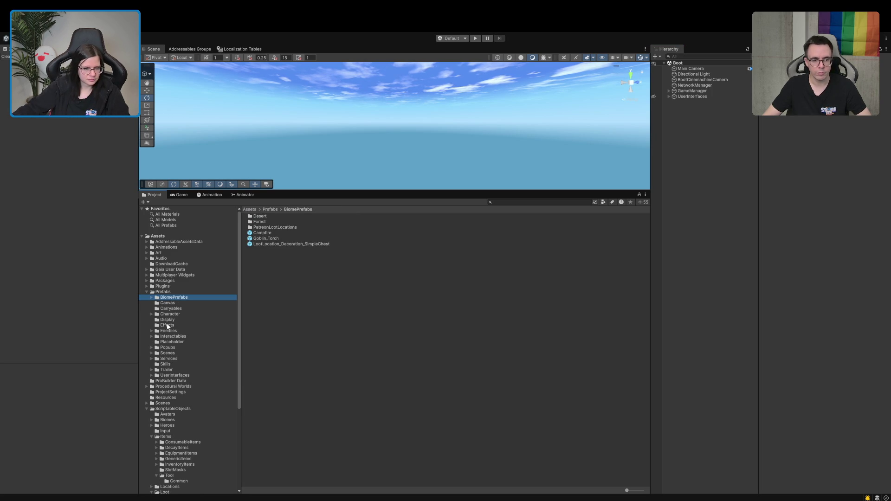
click(157, 315)
click(152, 315)
click(161, 325)
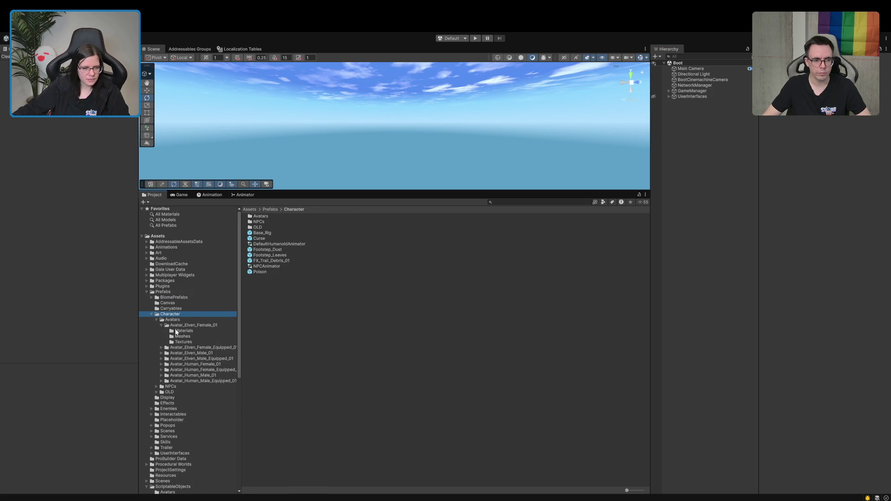
click(188, 324)
Add the Avatar_Elven_Female_01 prefab to the Hierarchy and return to the Common folder
drag(277, 232, 720, 199)
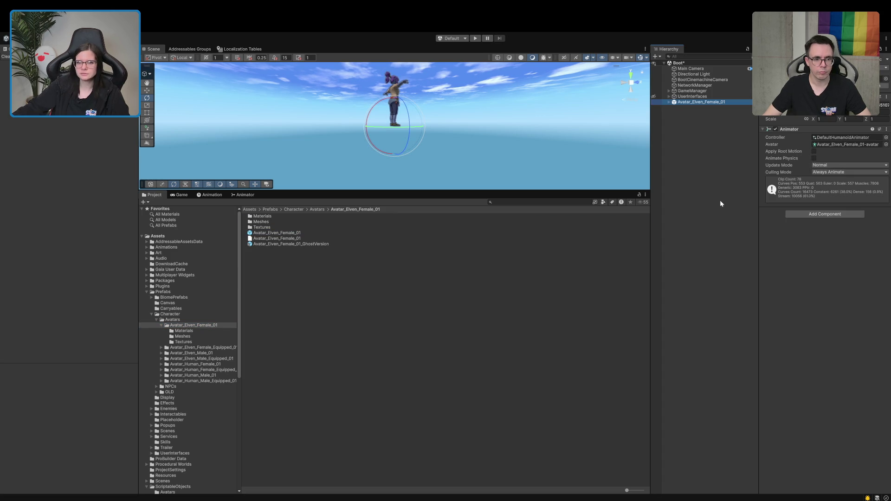
click(151, 298)
click(151, 298)
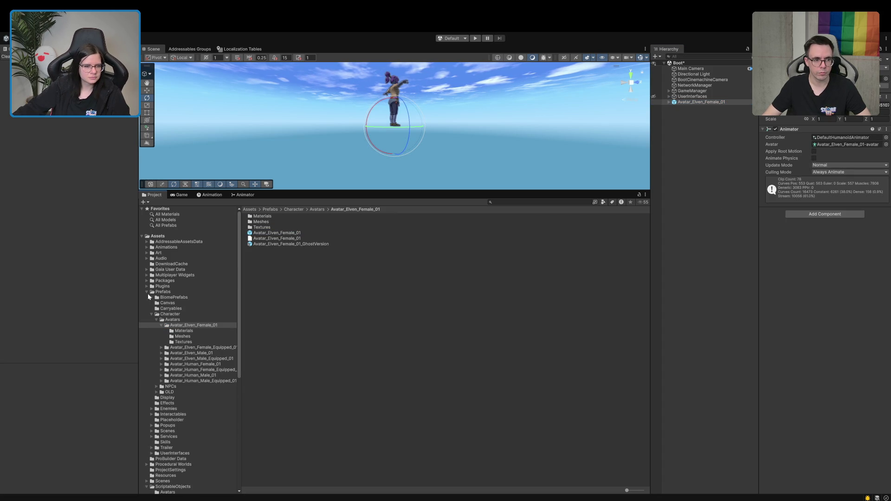
click(147, 292)
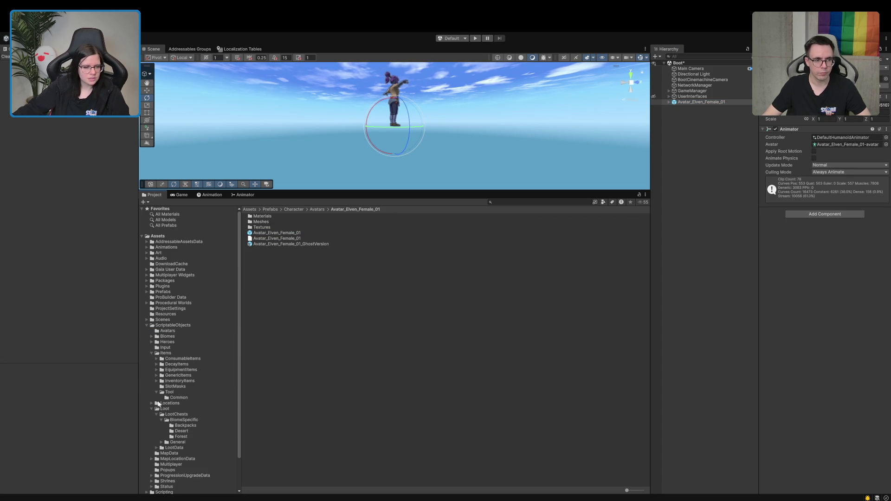
click(178, 398)
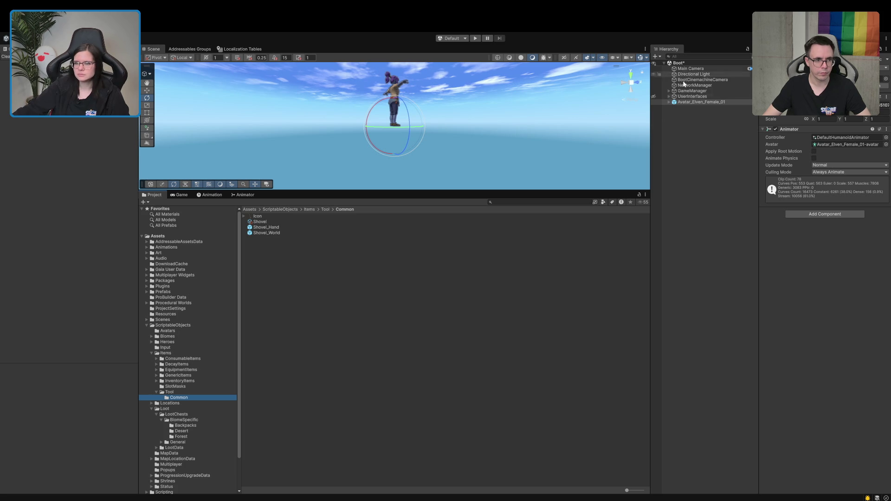
Expand the avatar's skeleton from root through pelvis and spine_01–spine_03
click(668, 102)
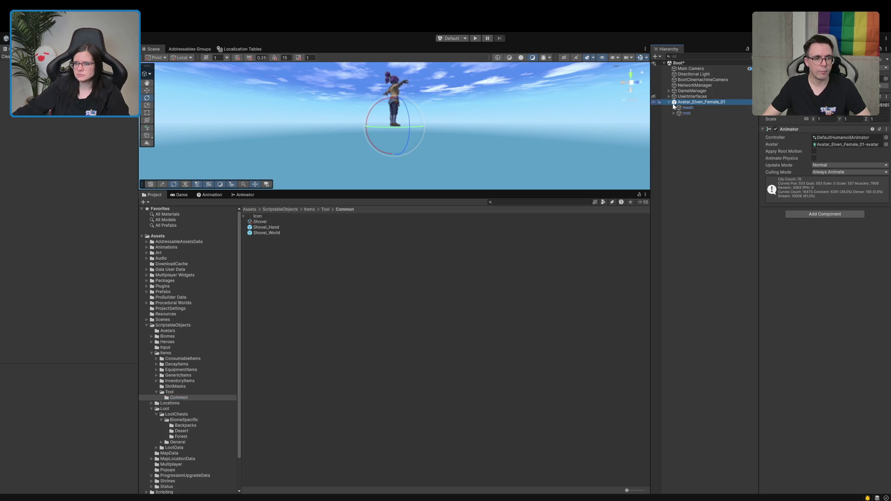
click(682, 113)
click(674, 113)
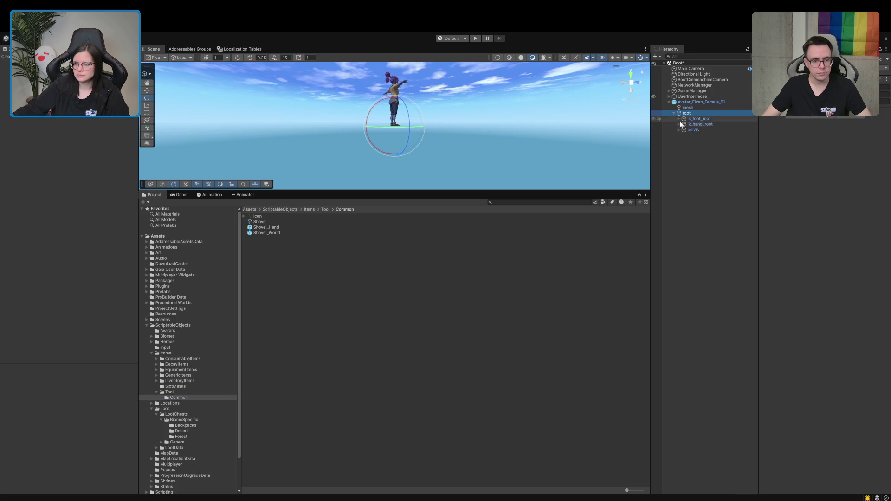
click(678, 130)
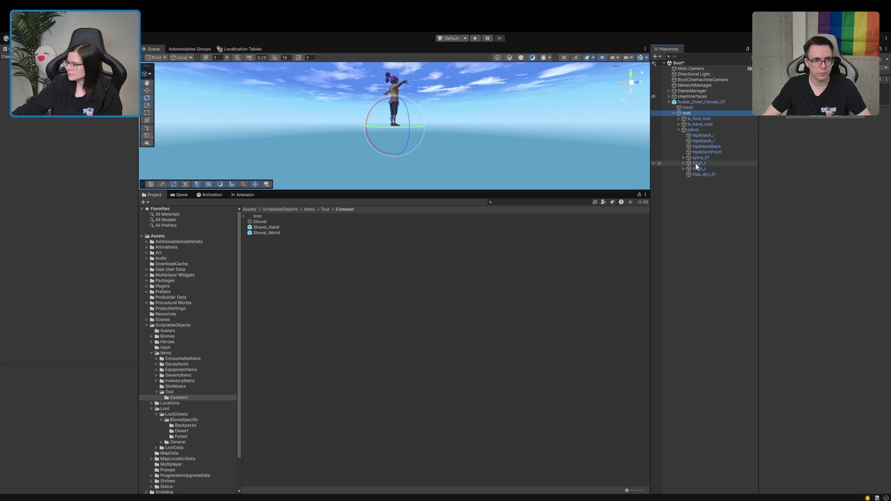
click(684, 158)
click(688, 163)
click(693, 169)
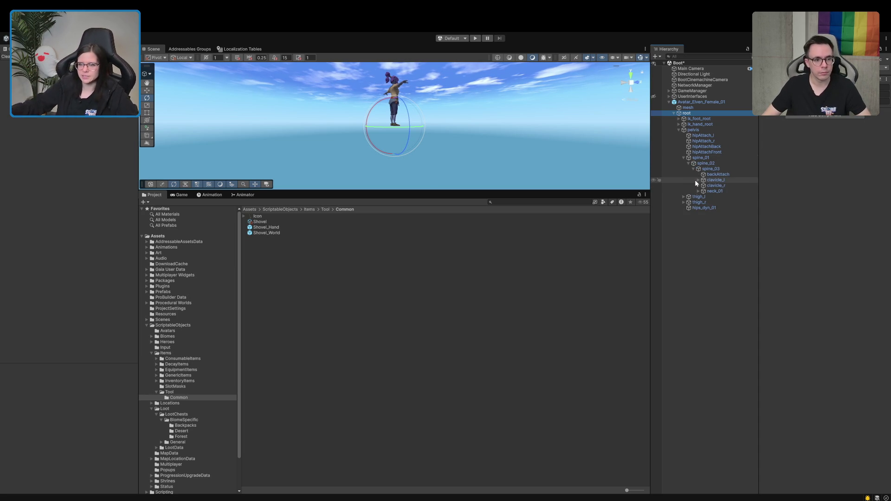
Expand clavicle_r, upperarm_r, lowerarm_r and hand_r, then frame the view on hand_r
click(695, 185)
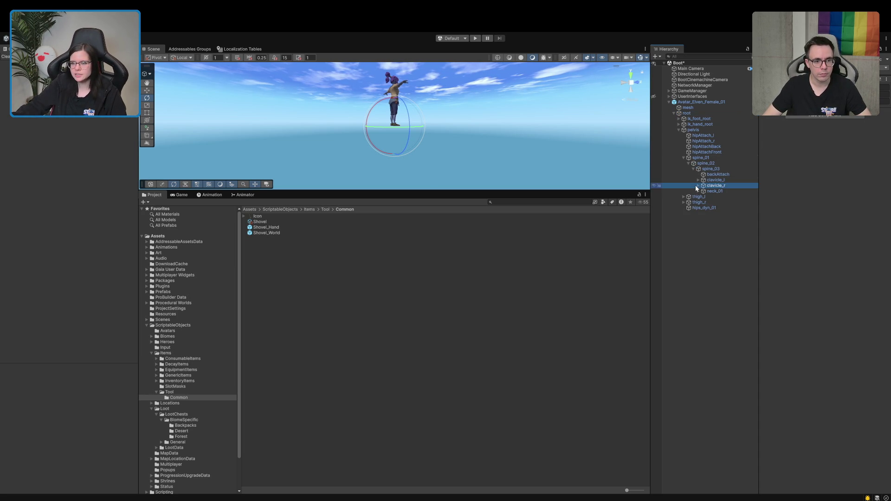
click(697, 185)
click(702, 196)
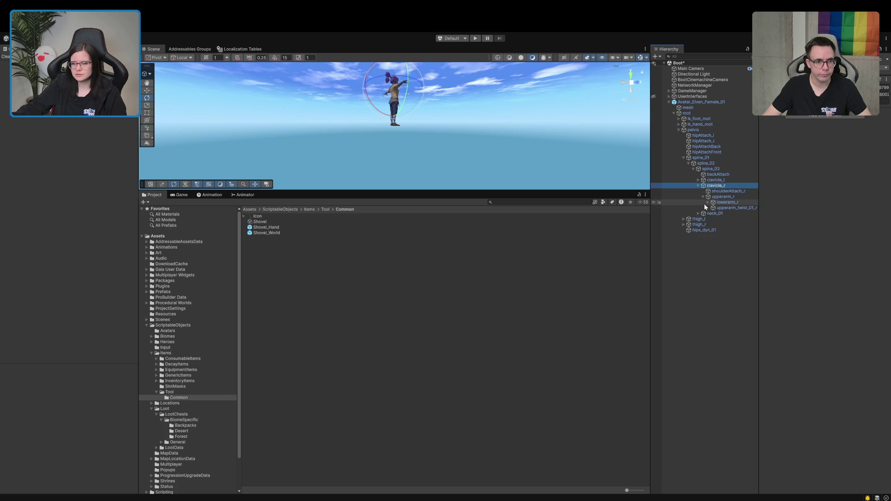
click(708, 202)
click(713, 214)
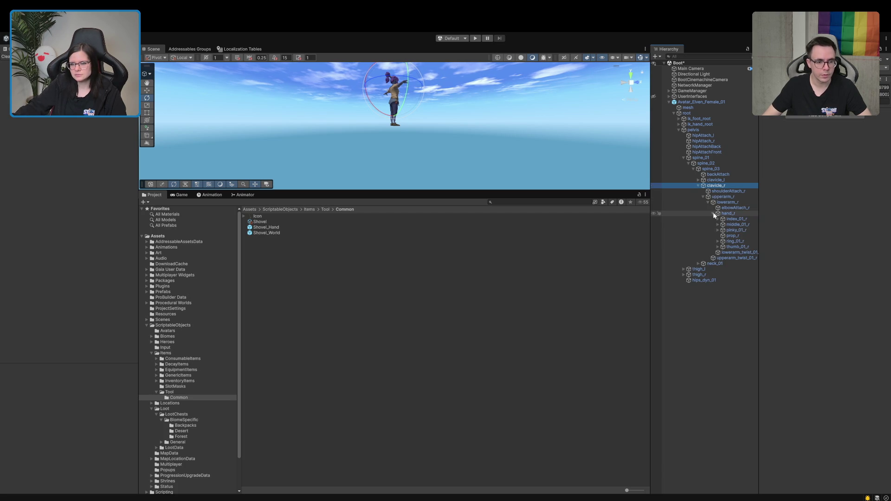
click(735, 219)
double_click(728, 214)
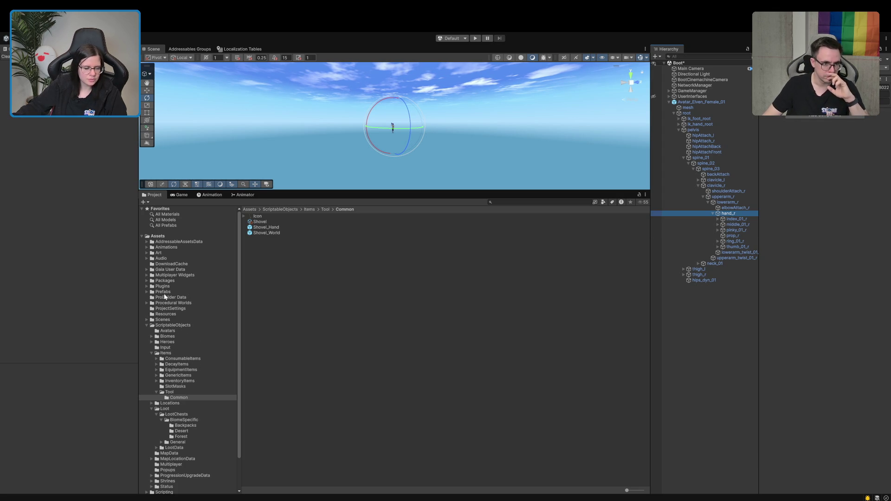
click(147, 292)
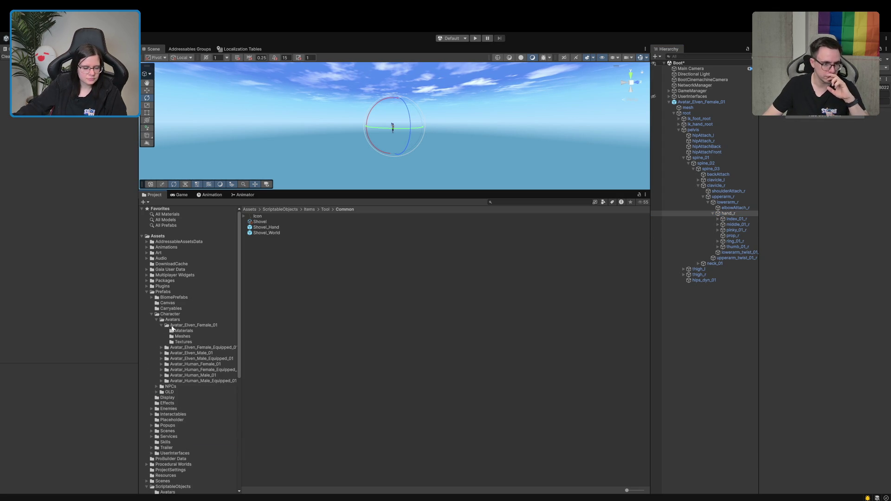
Check Base_Rig's attachment bone assignments and select the prop_r bone
click(168, 314)
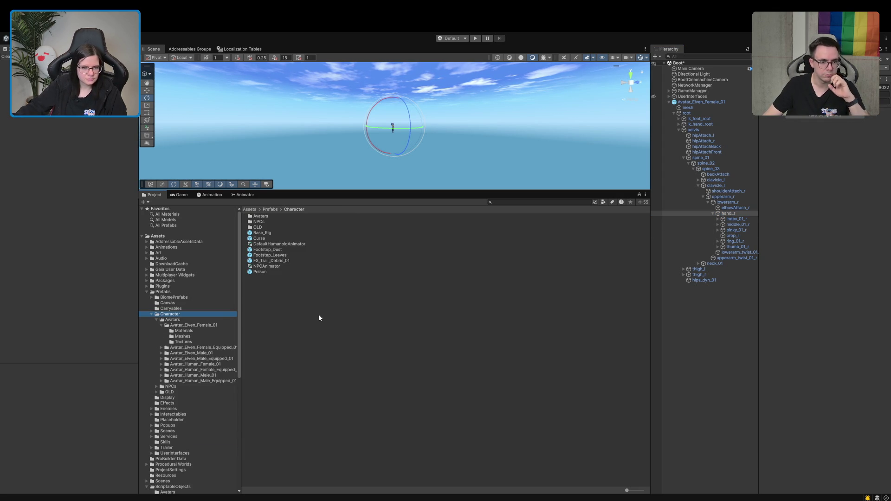
click(262, 233)
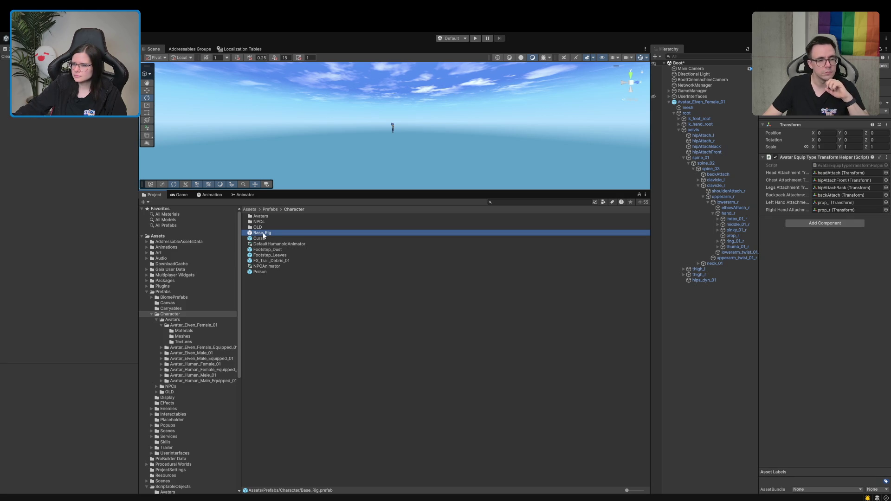
click(731, 236)
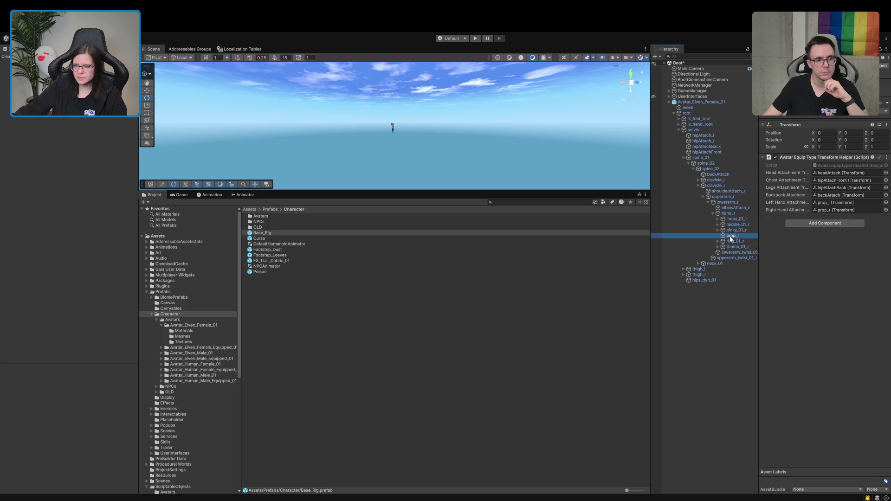
Drag Shovel_Hand from Tool/Common onto prop_r and select the placed instance
scroll(219, 360, down, 5)
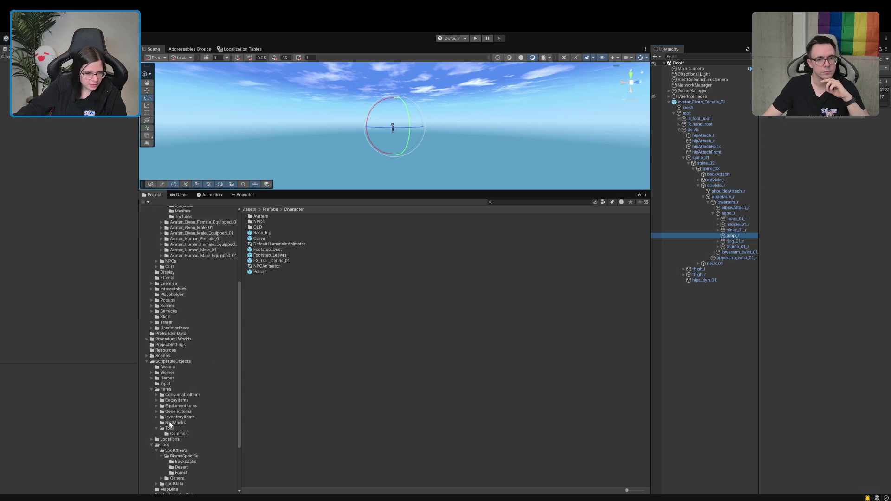
scroll(188, 428, down, 3)
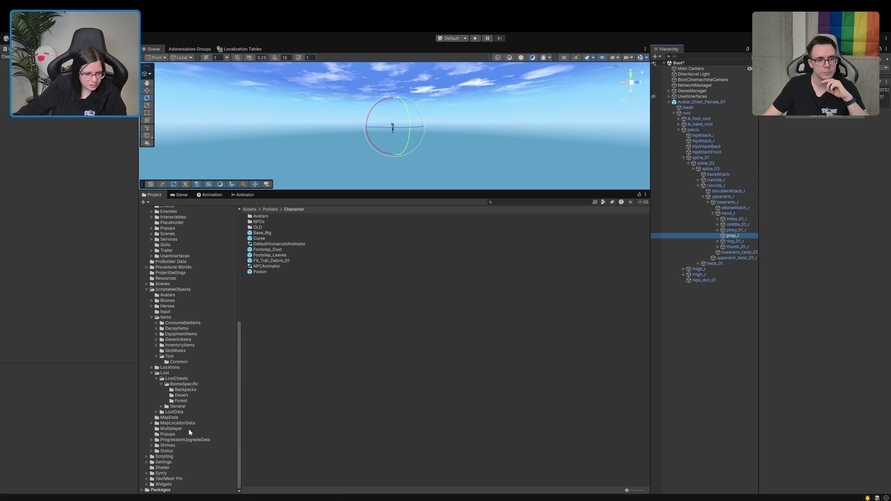
click(179, 362)
drag(276, 227, 731, 239)
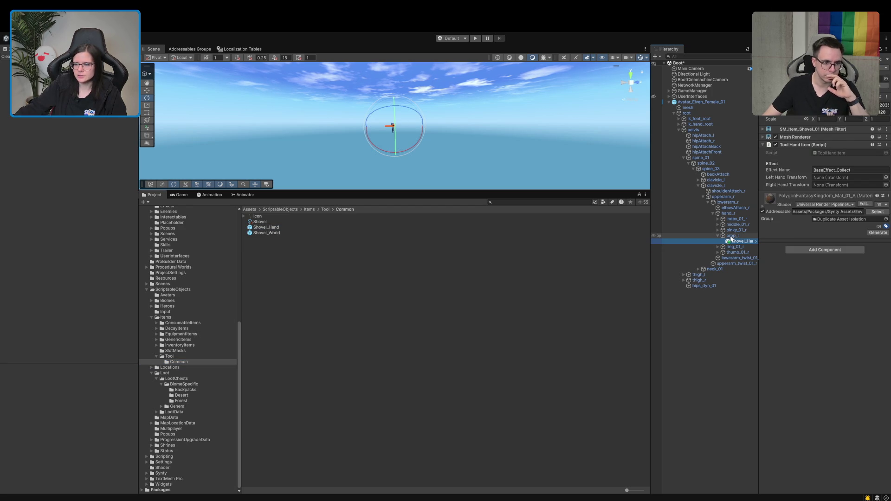
click(270, 229)
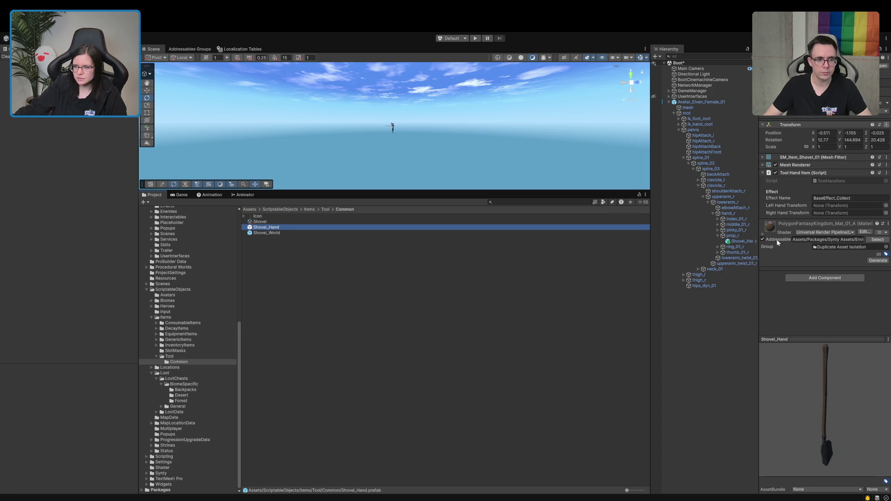
click(743, 241)
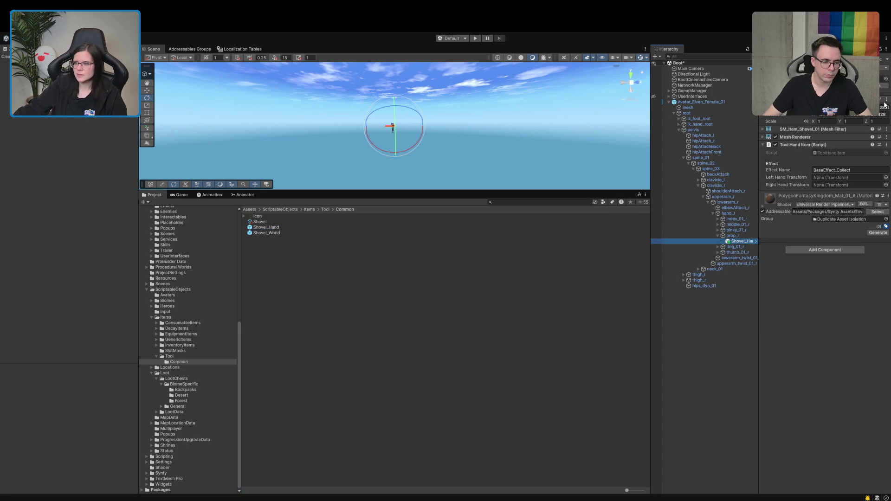